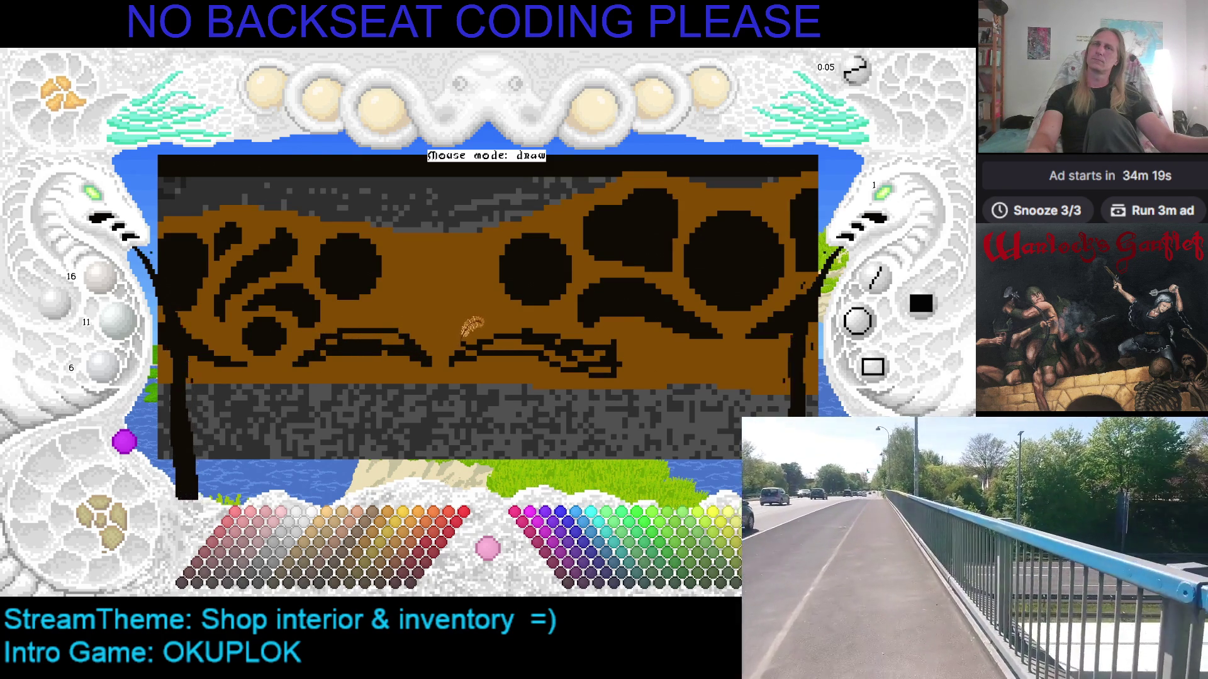
Draw a black freehand stroke inside the leaf outline in the brown pattern's middle
{"action": "right_click", "coordinate": [387, 302]}
{"action": "right_click", "coordinate": [410, 331]}
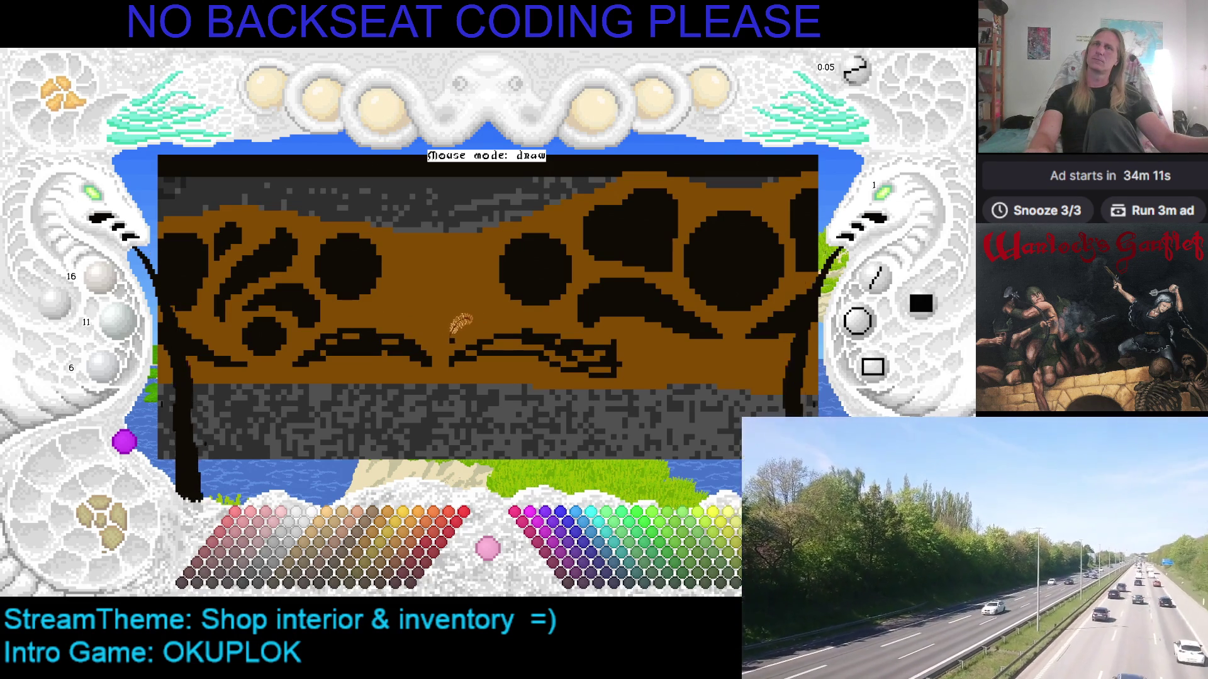
{"action": "mouse_move", "coordinate": [463, 326]}
{"action": "left_mouse_down"}
{"action": "mouse_move", "coordinate": [503, 312]}
{"action": "mouse_move", "coordinate": [478, 301]}
{"action": "mouse_move", "coordinate": [430, 326]}
{"action": "mouse_move", "coordinate": [401, 304]}
{"action": "left_mouse_up"}
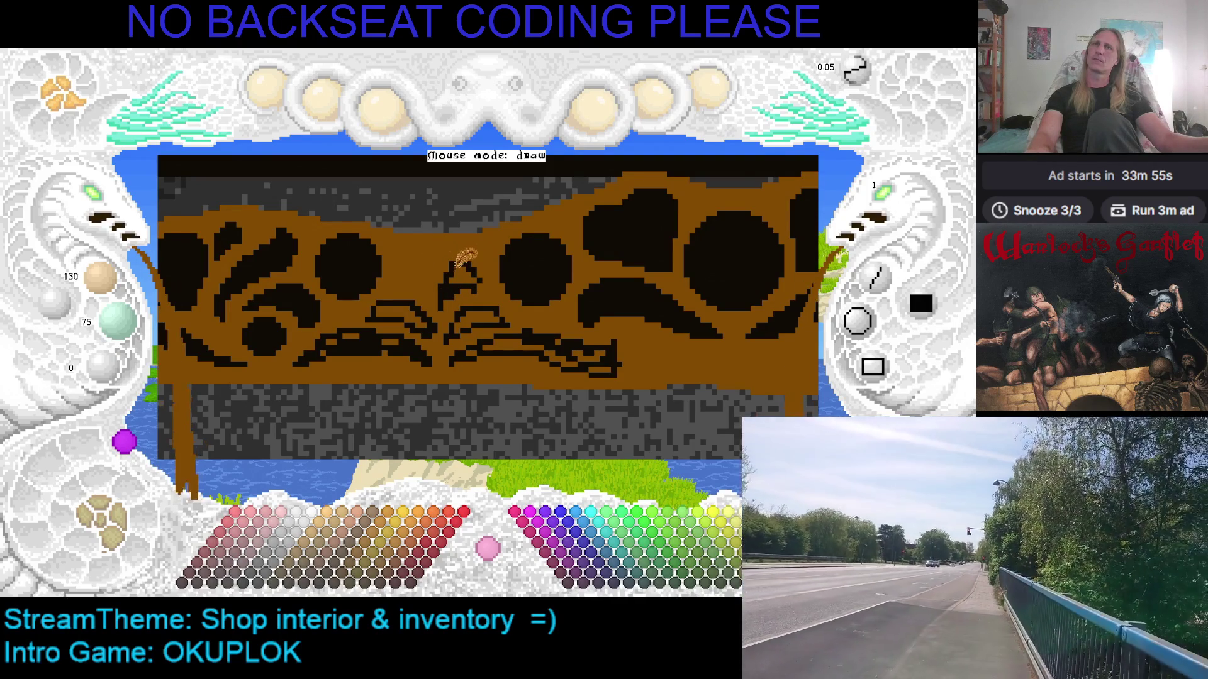
Fill the outlined leaf shape solid black
{"action": "right_click", "coordinate": [469, 270]}
{"action": "right_click", "coordinate": [477, 291]}
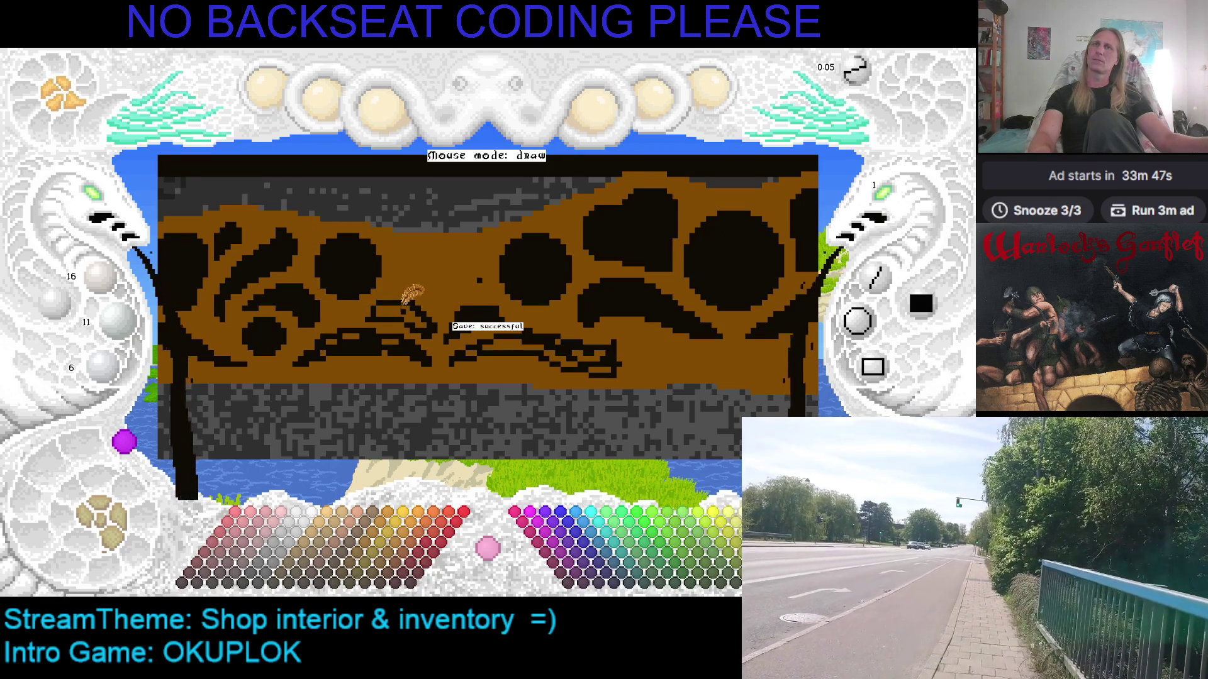
{"action": "left_click_drag", "start_coordinate": [415, 311], "coordinate": [381, 317]}
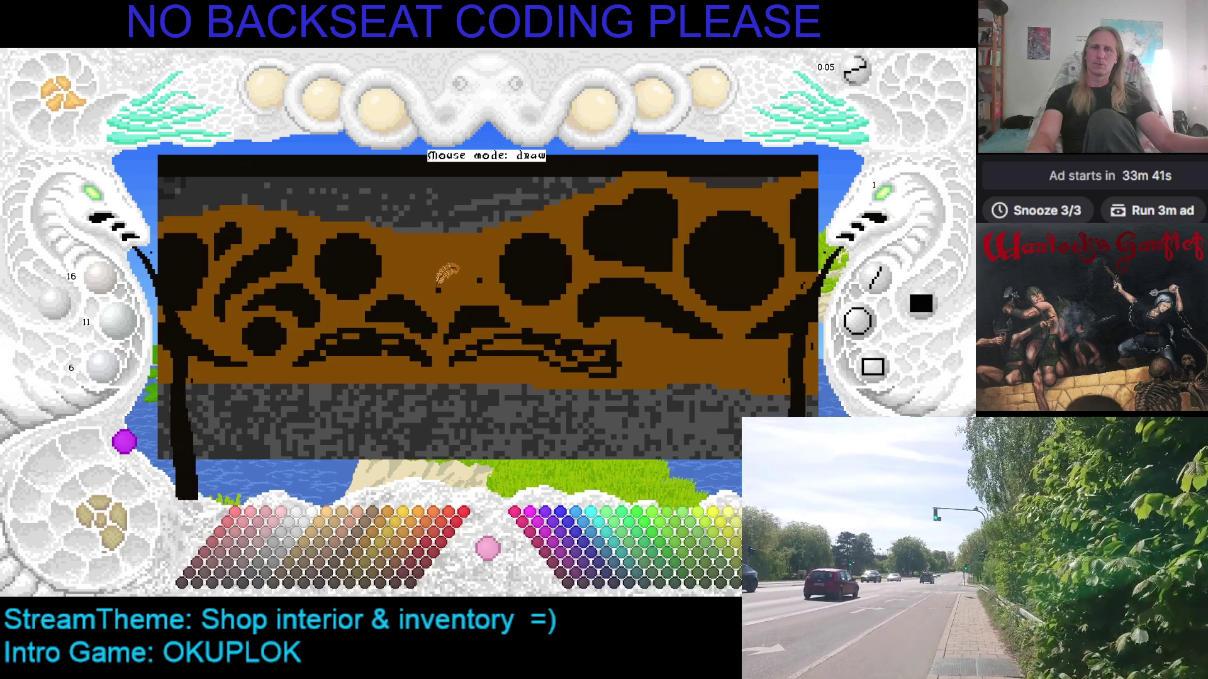
{"action": "scroll", "coordinate": [450, 288], "scroll_direction": "down", "scroll_amount": 1}
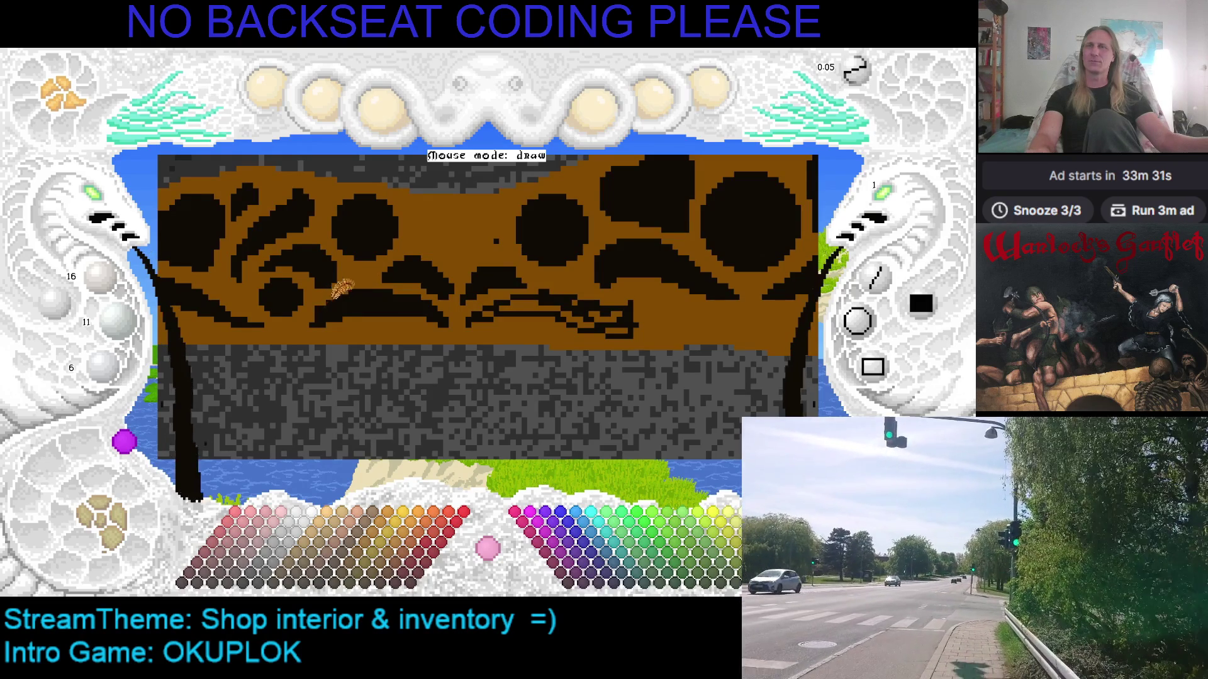
Re-sample brown, switch back to black, and bring the drawing's right part into view
{"action": "right_click", "coordinate": [334, 277]}
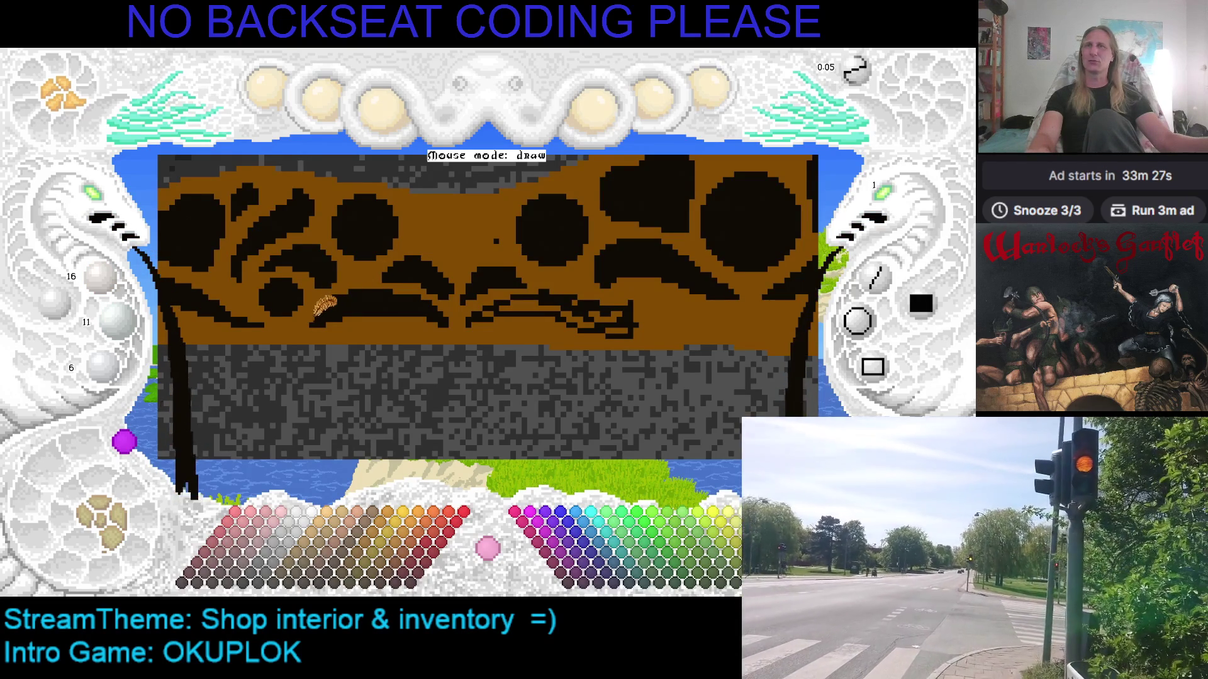
{"action": "right_click", "coordinate": [322, 308]}
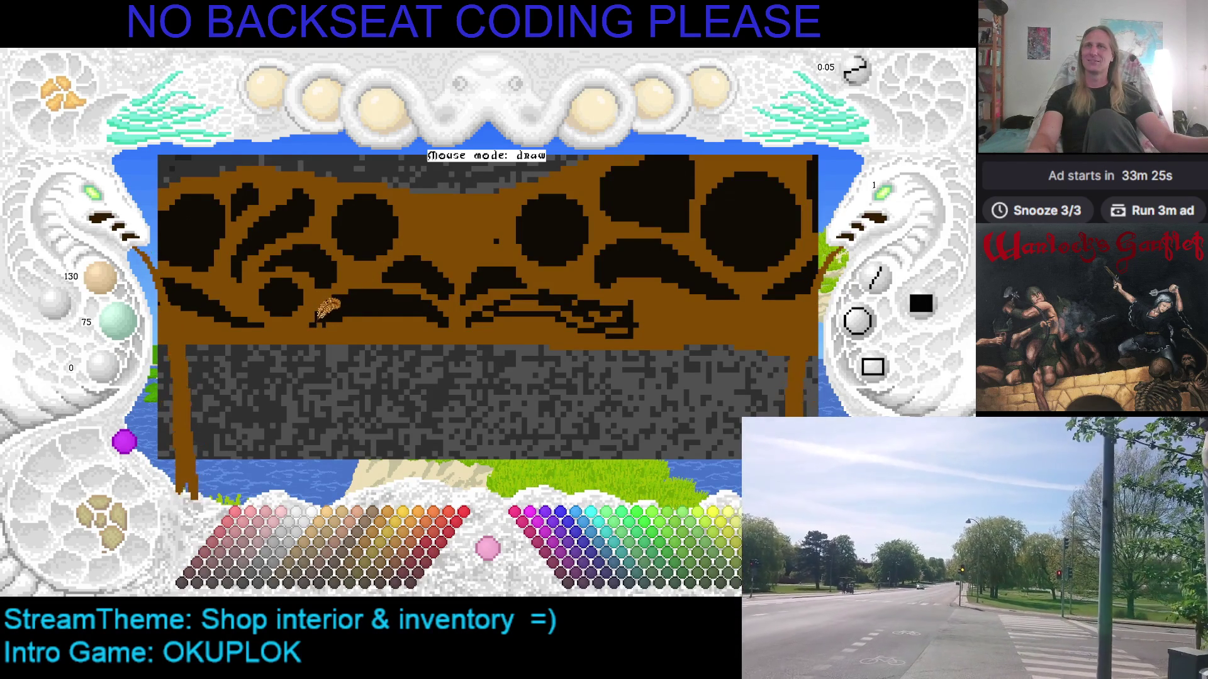
{"action": "right_click", "coordinate": [327, 321]}
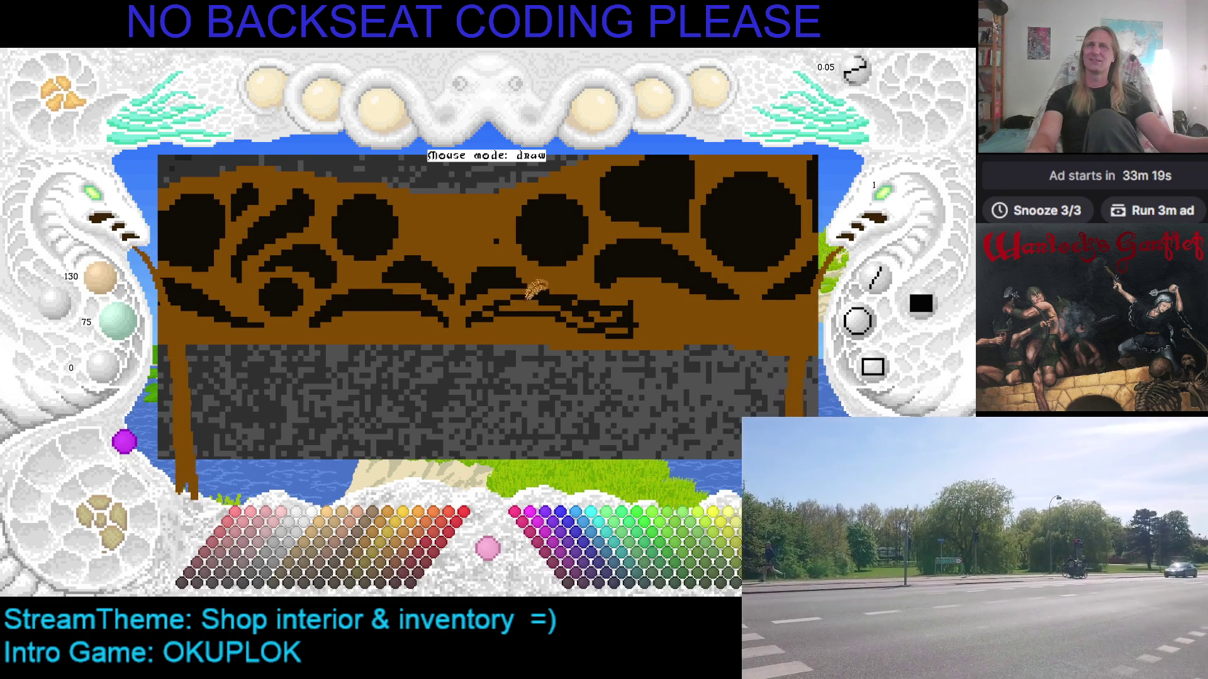
{"action": "right_click", "coordinate": [541, 303]}
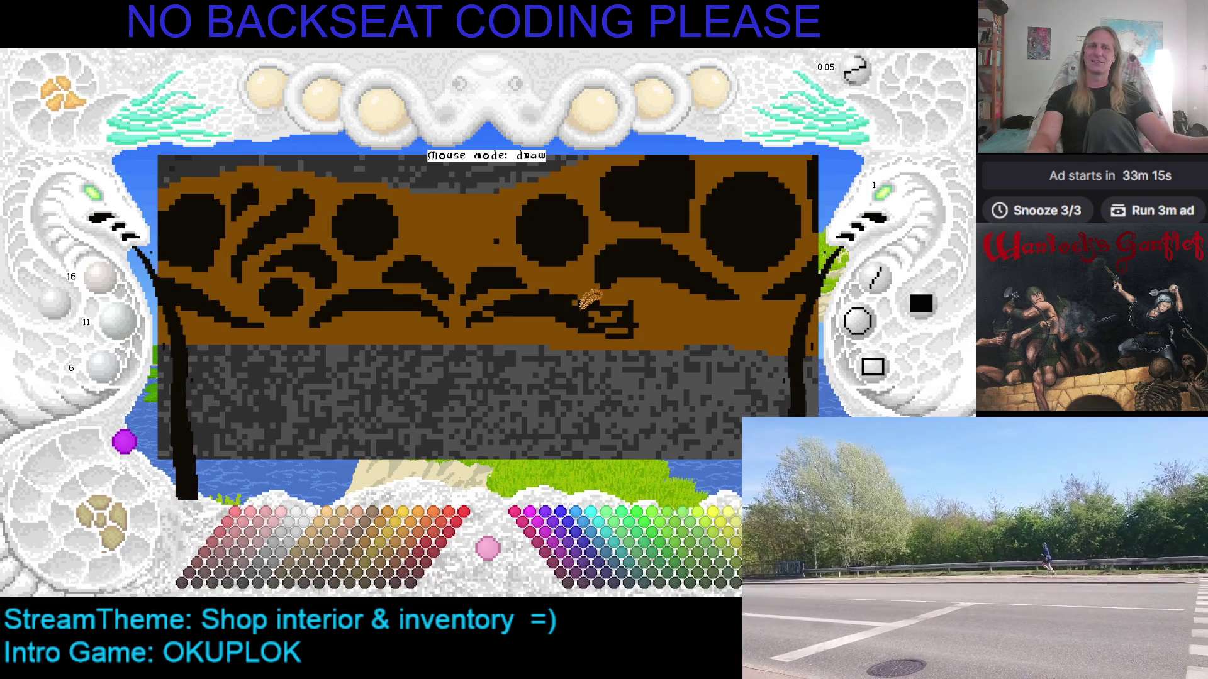
{"action": "left_click_drag", "start_coordinate": [613, 306], "coordinate": [547, 277]}
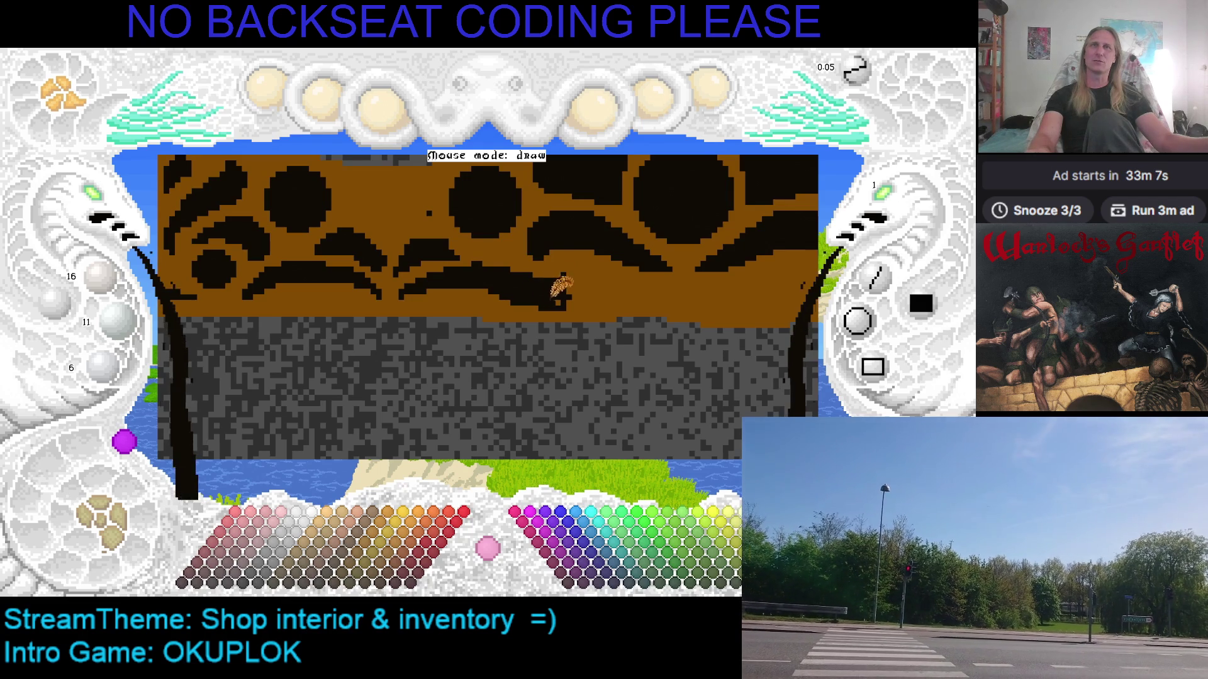
Pan to the canvas centre and pick black from the leaf pixels
{"action": "key", "text": "Up"}
{"action": "key", "text": "Right"}
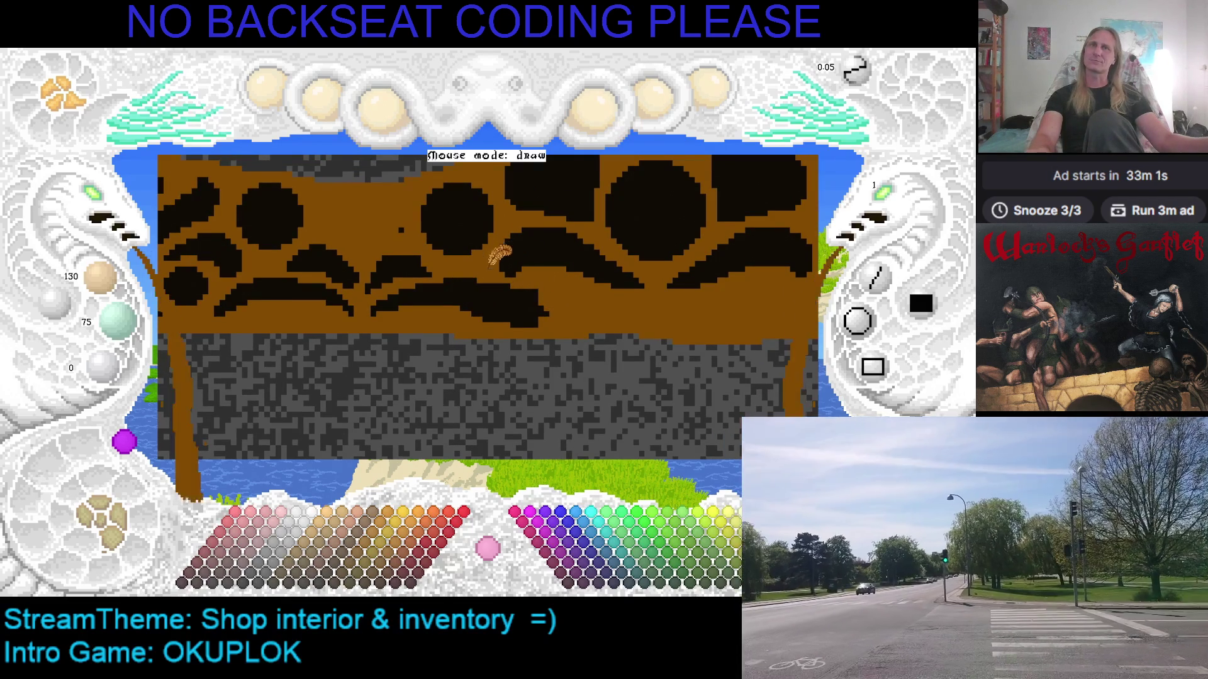
{"action": "right_click", "coordinate": [534, 286]}
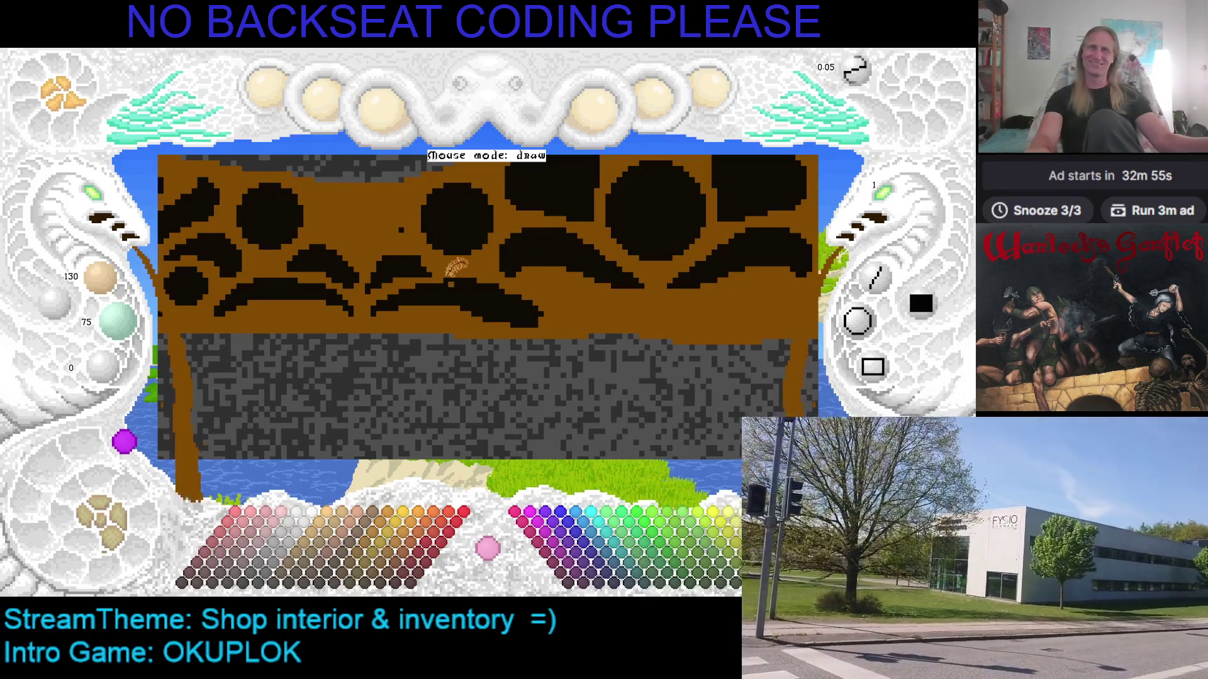
{"action": "key", "text": "Left"}
{"action": "key", "text": "Up"}
{"action": "right_click", "coordinate": [417, 267]}
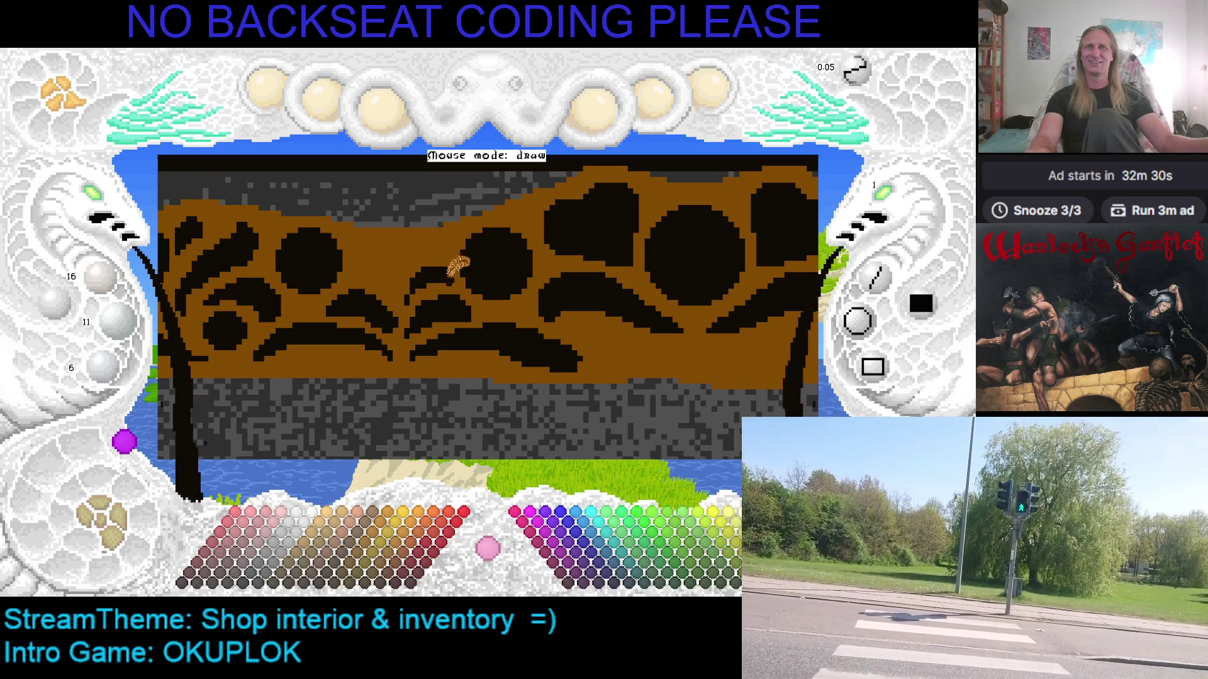
Paint branching black fern fronds between the leaves, toggling between brown and black
{"action": "right_click", "coordinate": [448, 251]}
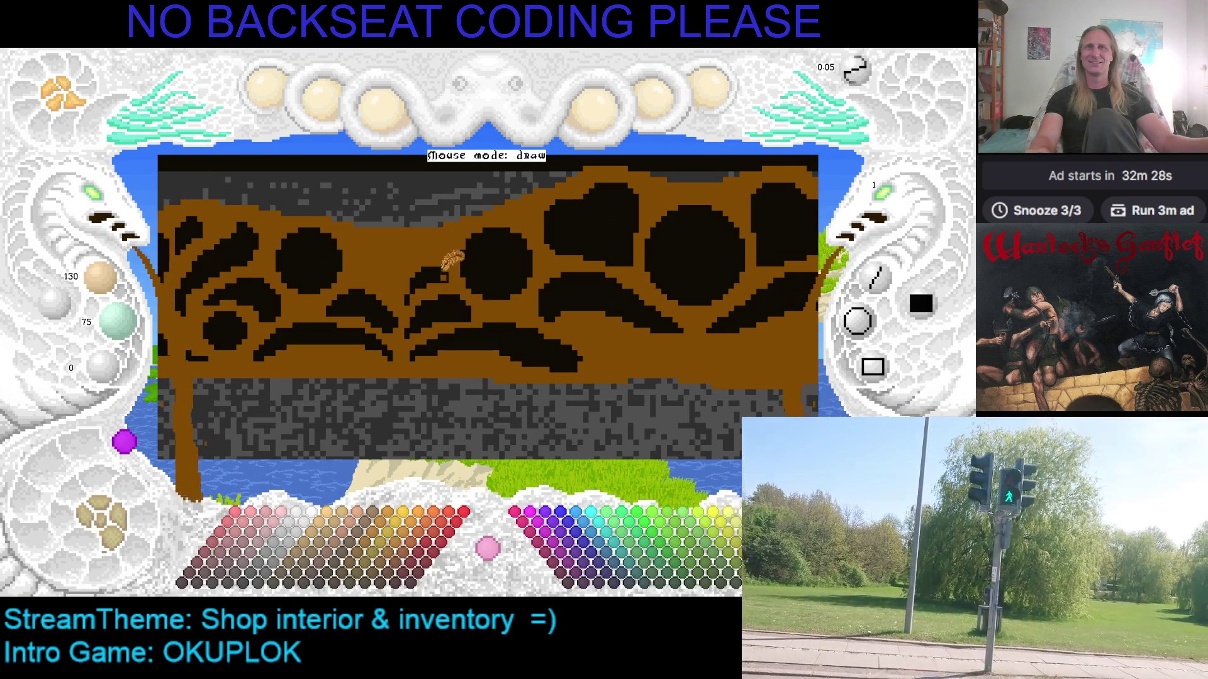
{"action": "right_click", "coordinate": [424, 269]}
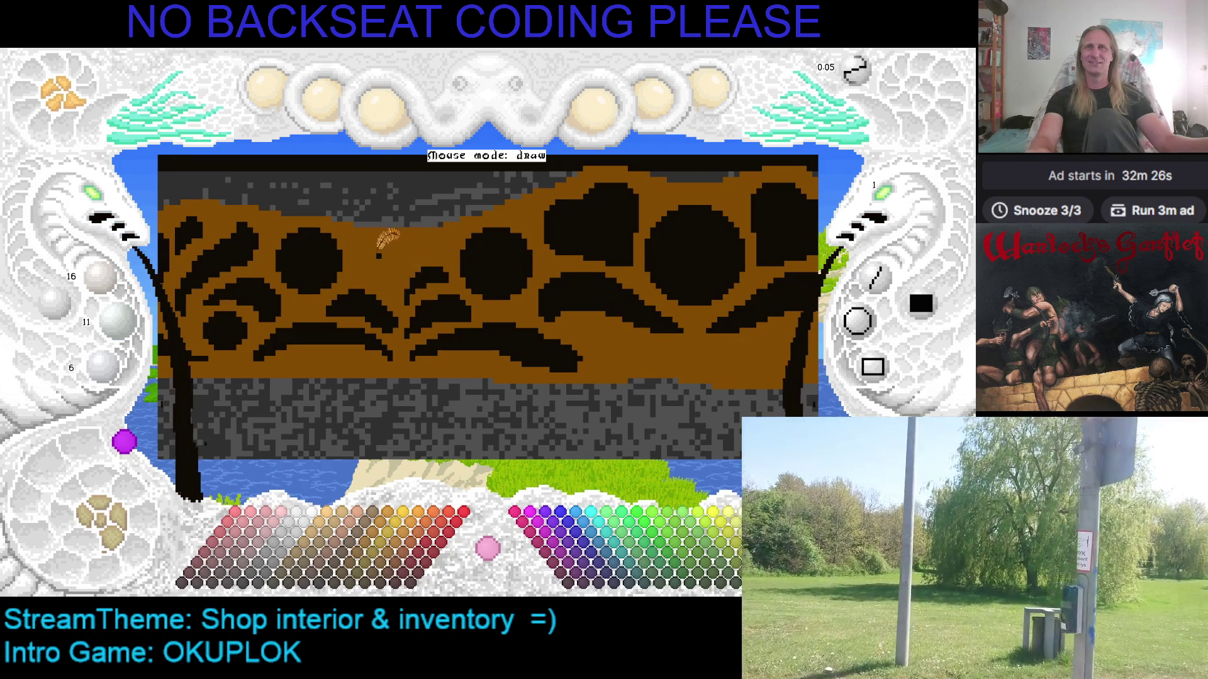
{"action": "right_click", "coordinate": [409, 294]}
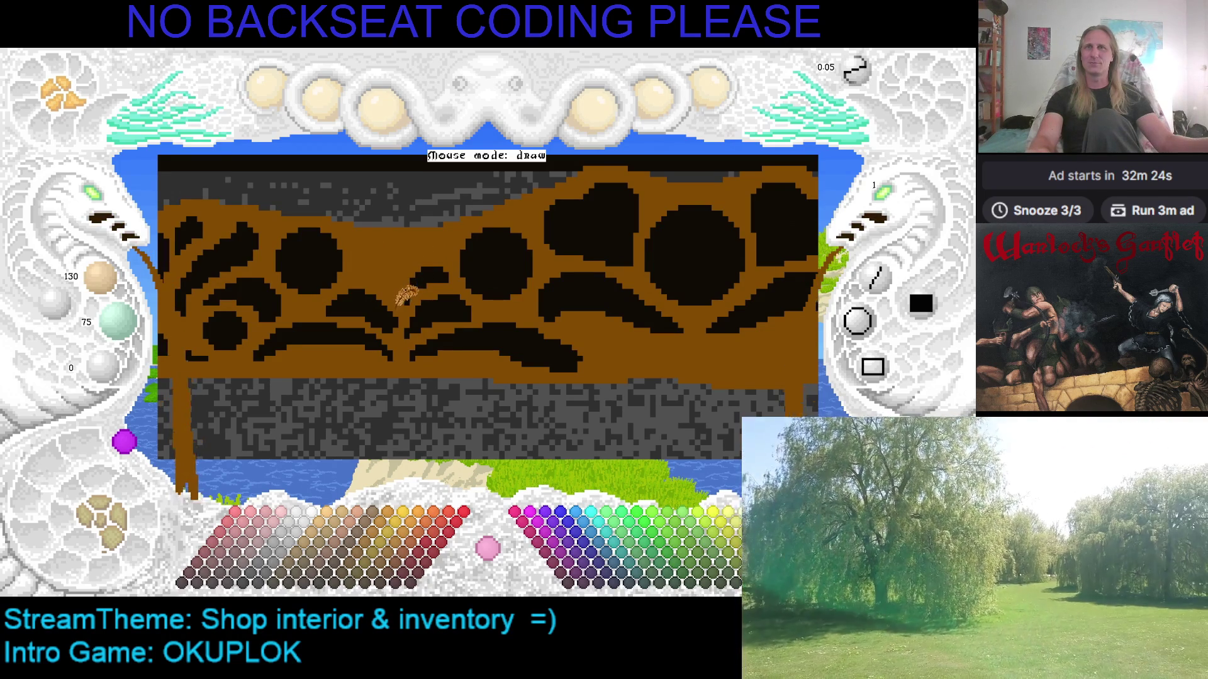
{"action": "right_click", "coordinate": [373, 302]}
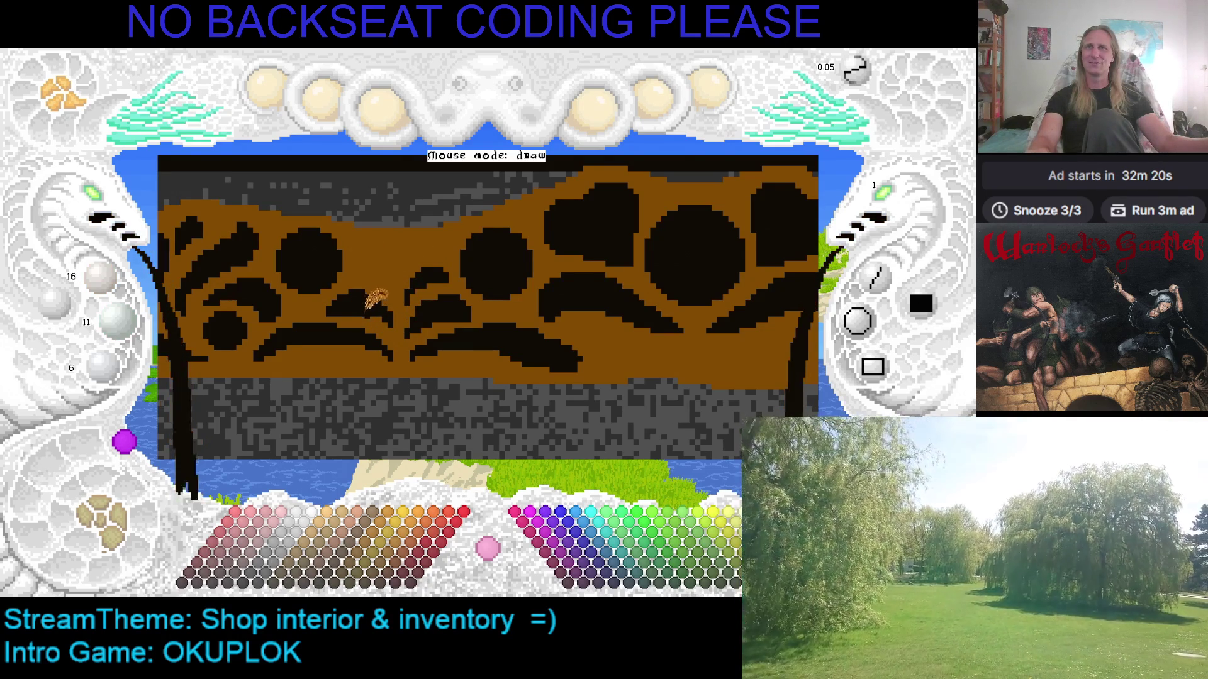
{"action": "right_click", "coordinate": [384, 306]}
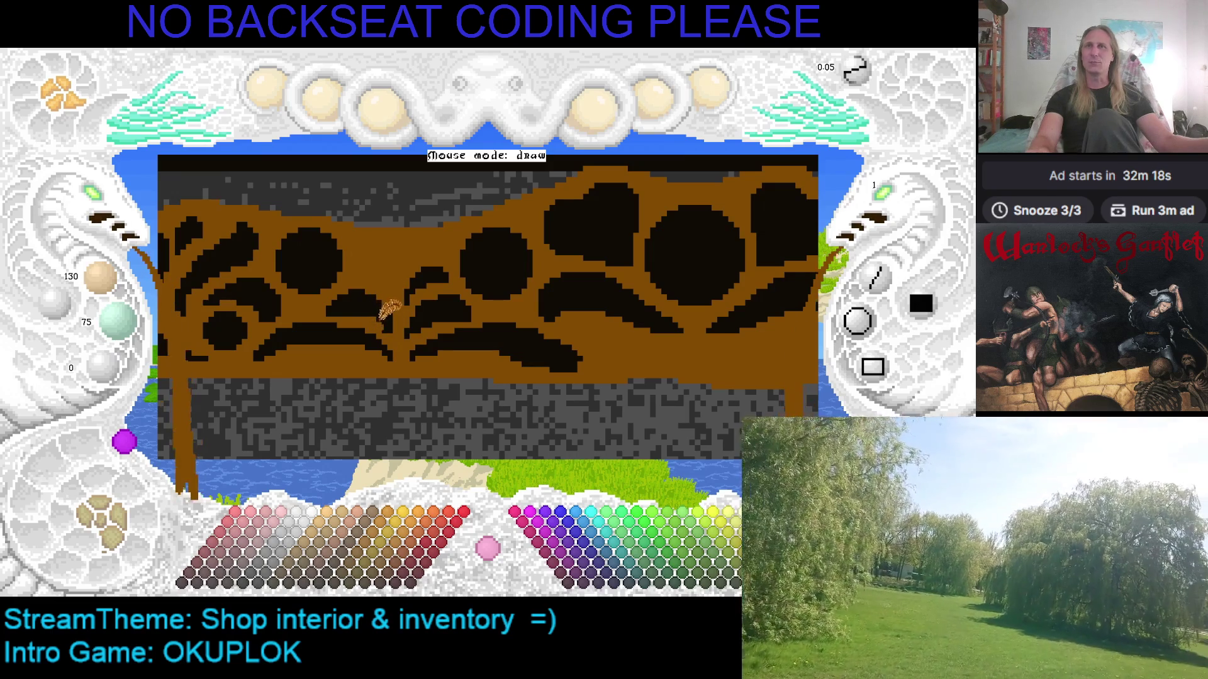
{"action": "right_click", "coordinate": [401, 317]}
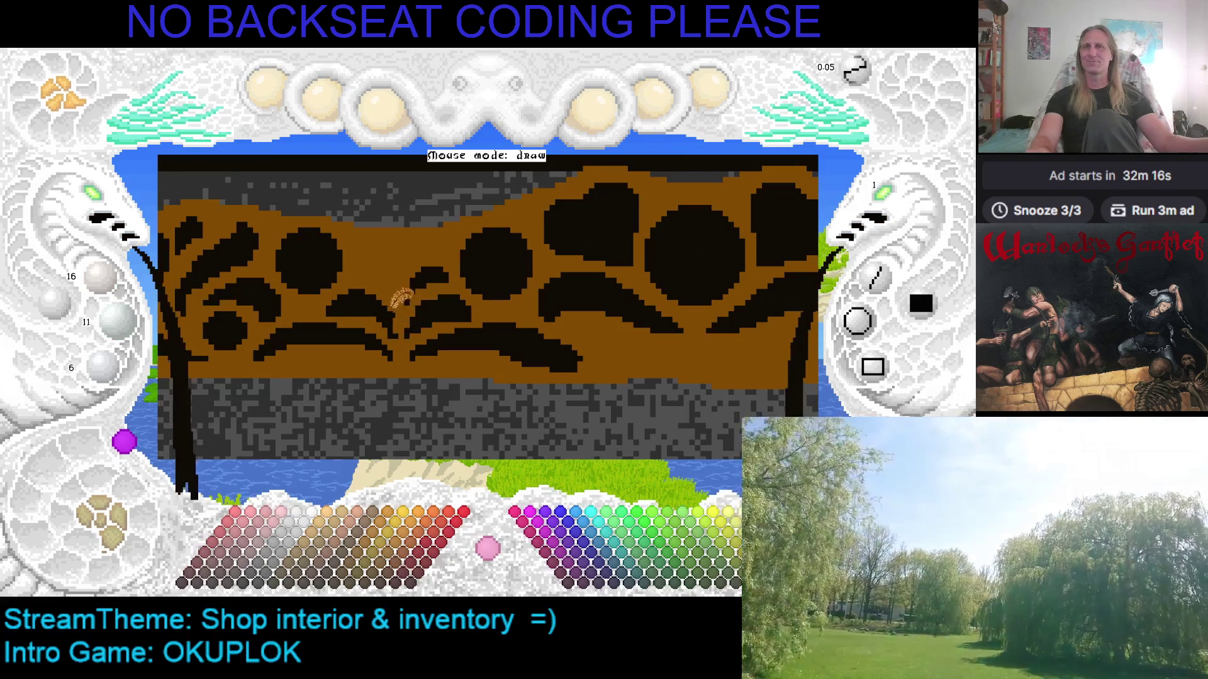
{"action": "right_click", "coordinate": [393, 316]}
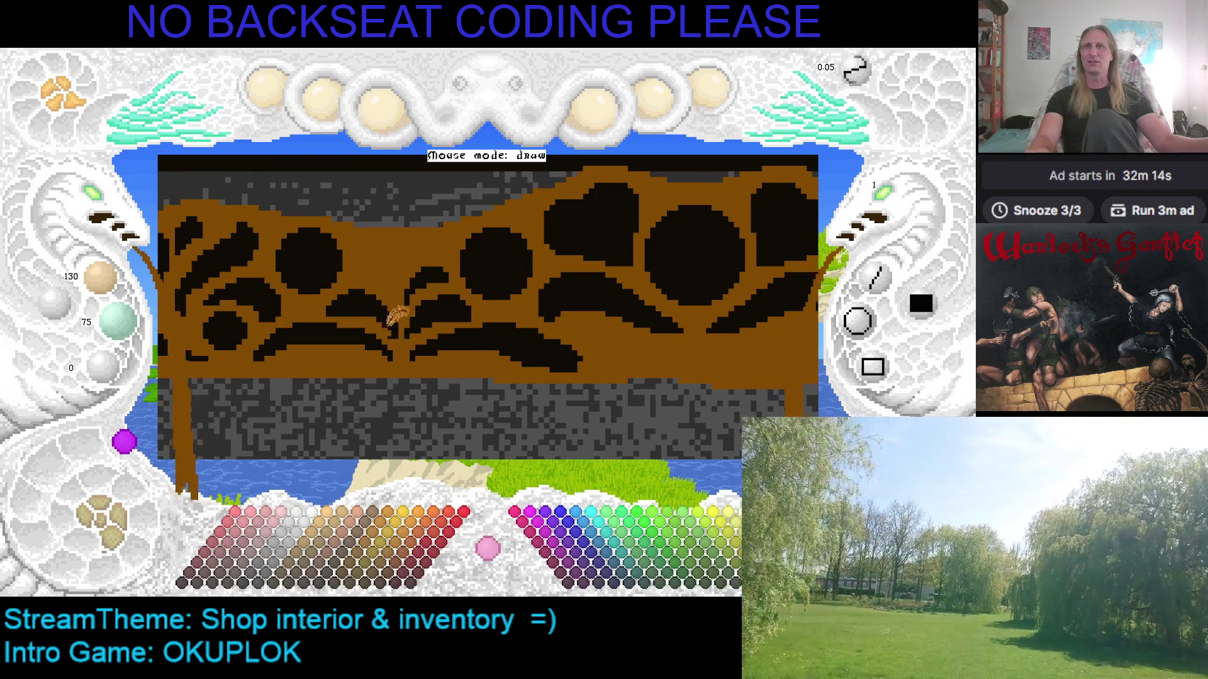
{"action": "right_click", "coordinate": [401, 317]}
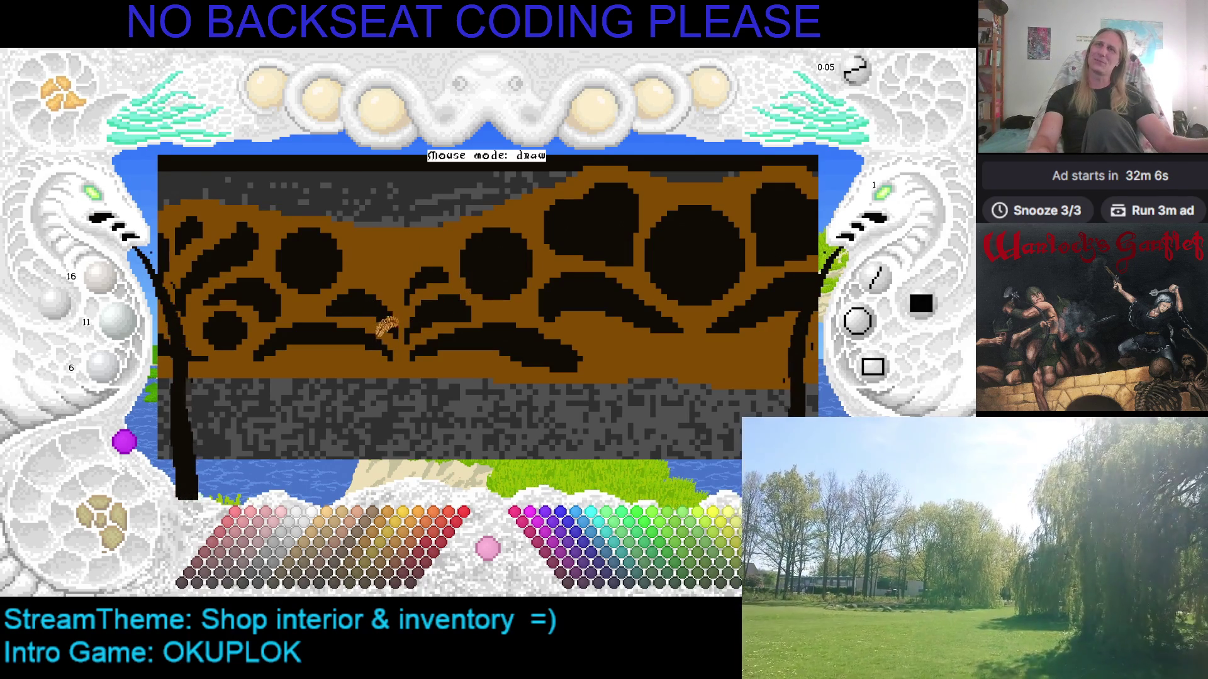
{"action": "right_click", "coordinate": [408, 351]}
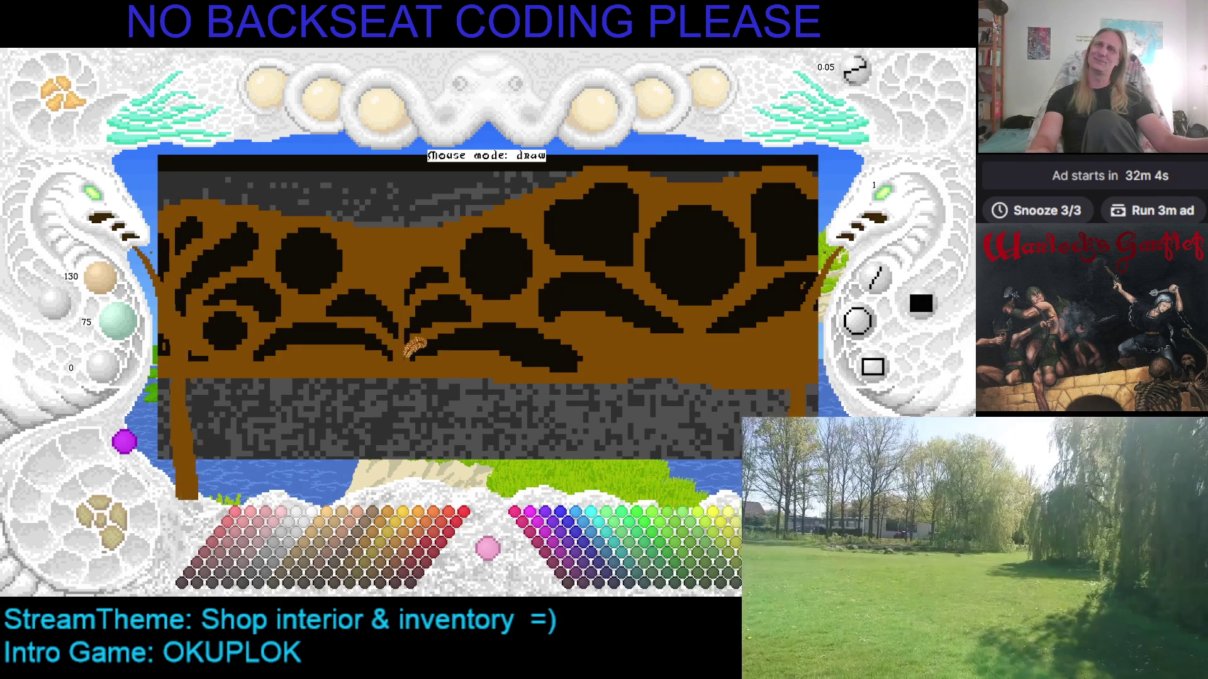
{"action": "right_click", "coordinate": [377, 340]}
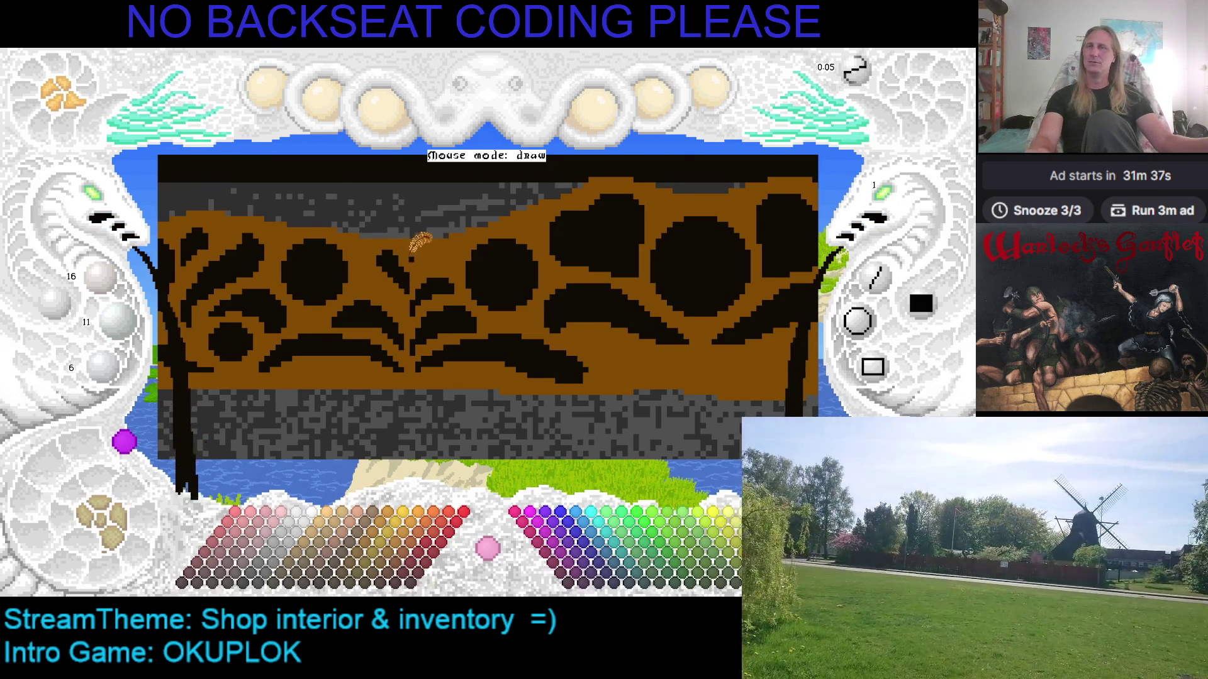
Zoom in on the canvas and add more black fronds so the central fern grows taller
{"action": "right_click", "coordinate": [419, 244]}
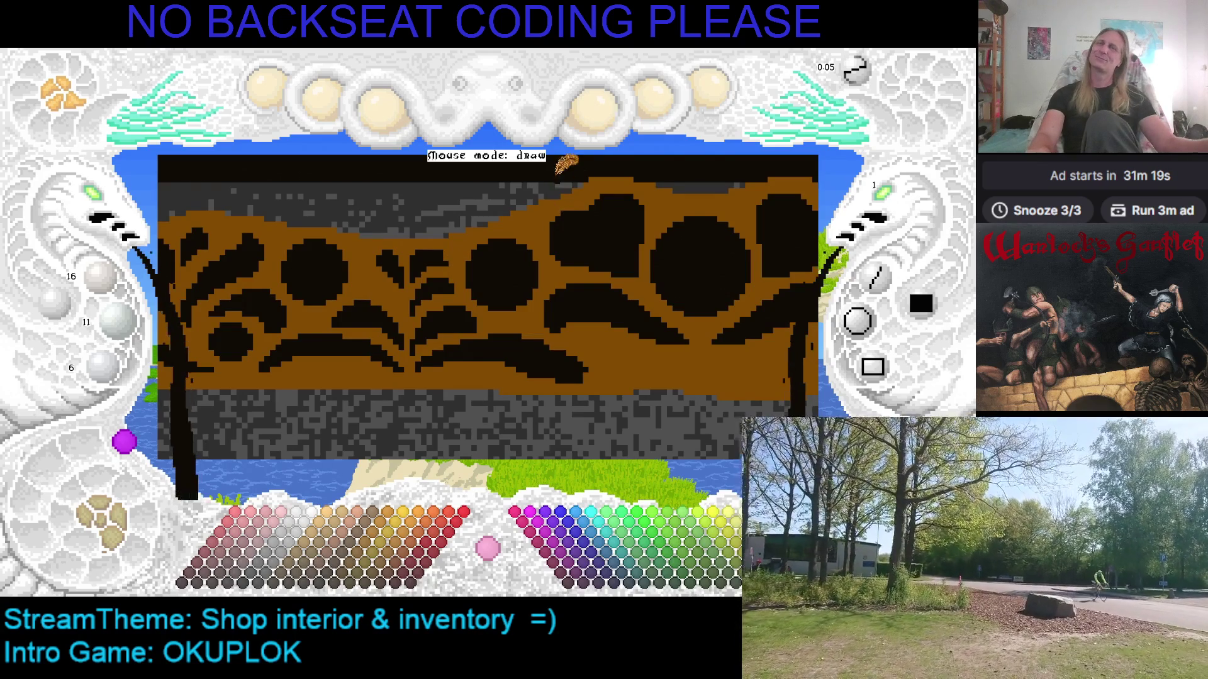
{"action": "scroll", "coordinate": [569, 179], "scroll_direction": "down", "scroll_amount": 3}
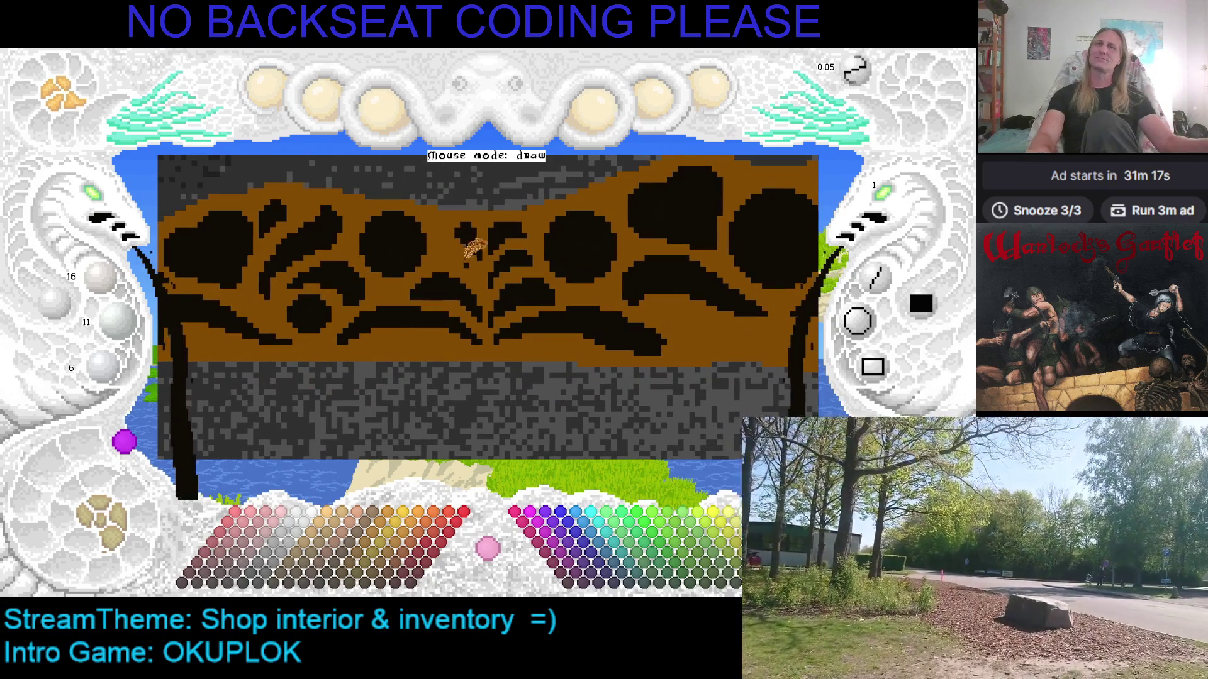
{"action": "scroll", "coordinate": [466, 243], "scroll_direction": "right", "scroll_amount": 3}
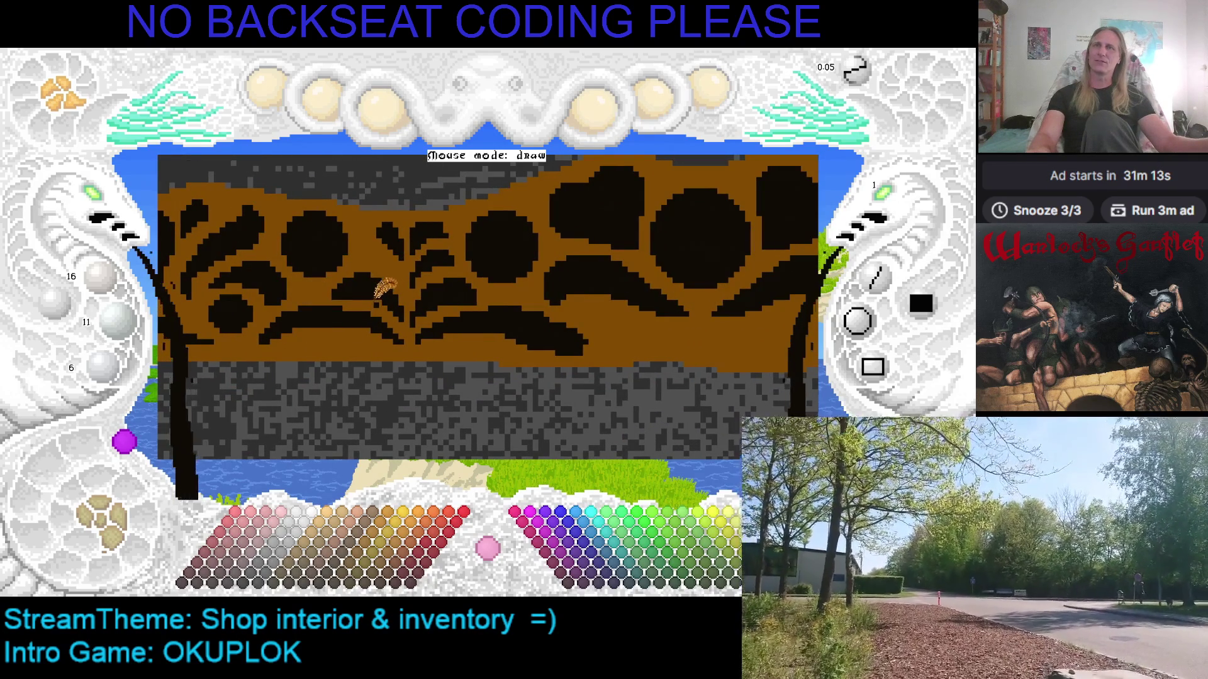
{"action": "scroll", "coordinate": [460, 246], "scroll_direction": "down", "scroll_amount": 1}
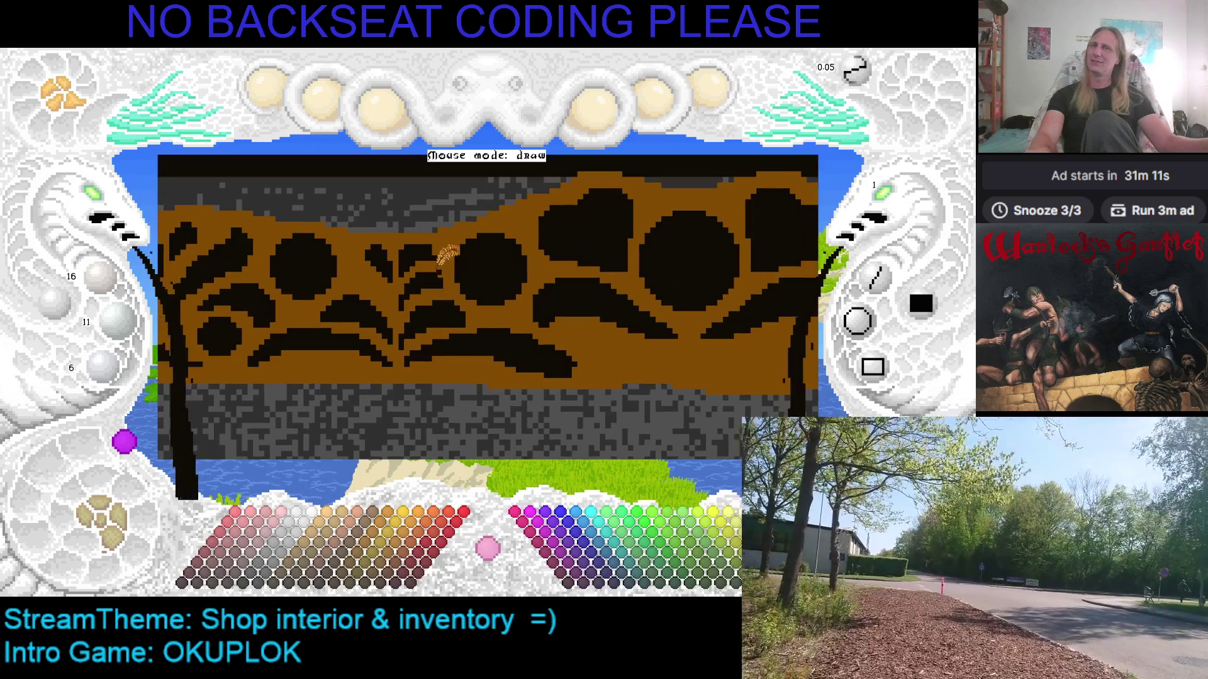
{"action": "left_click", "coordinate": [107, 203]}
{"action": "left_click", "coordinate": [304, 315]}
{"action": "left_click", "coordinate": [343, 327]}
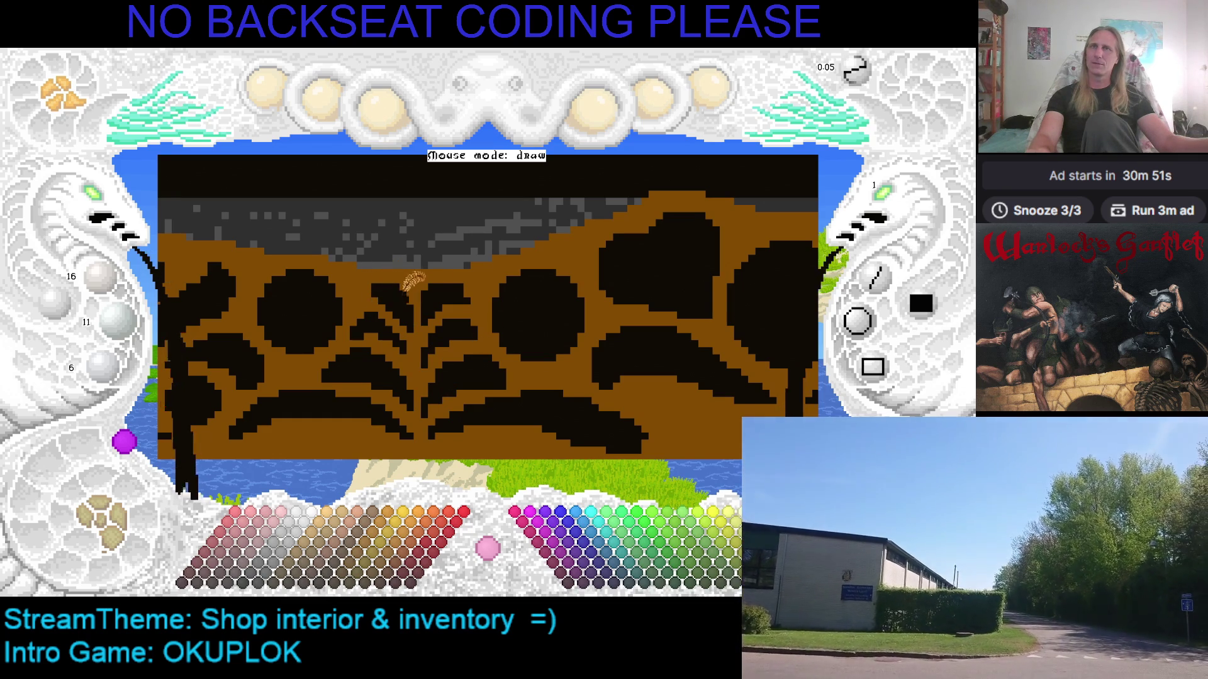
{"action": "right_click", "coordinate": [409, 270]}
Save the fern drawing and move the view down the canvas
{"action": "key", "text": "ctrl+s"}
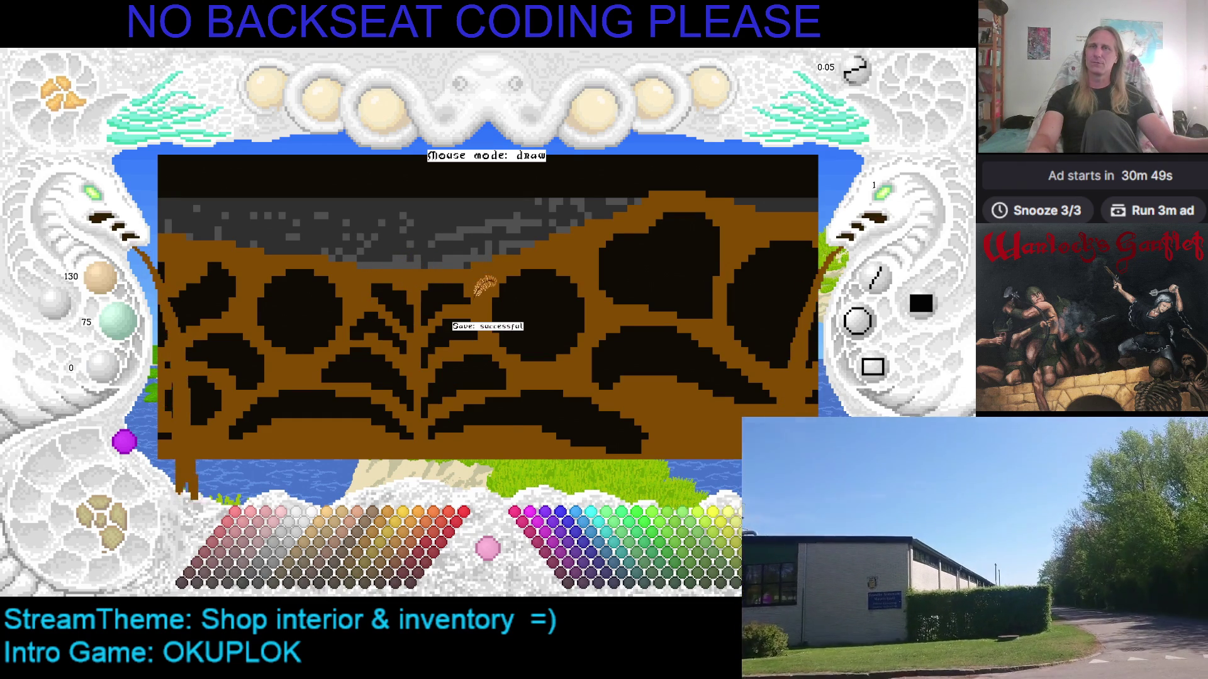
{"action": "key", "text": "Right"}
{"action": "key", "text": "Right"}
{"action": "key", "text": "Down"}
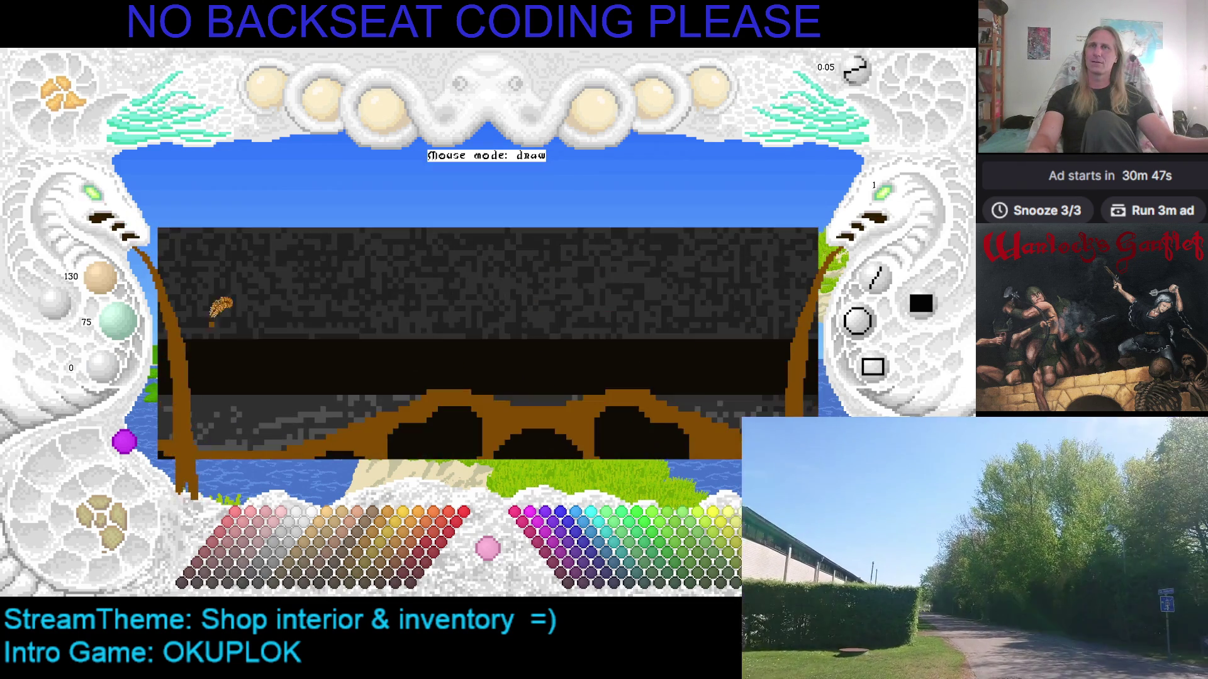
{"action": "key", "text": "Down"}
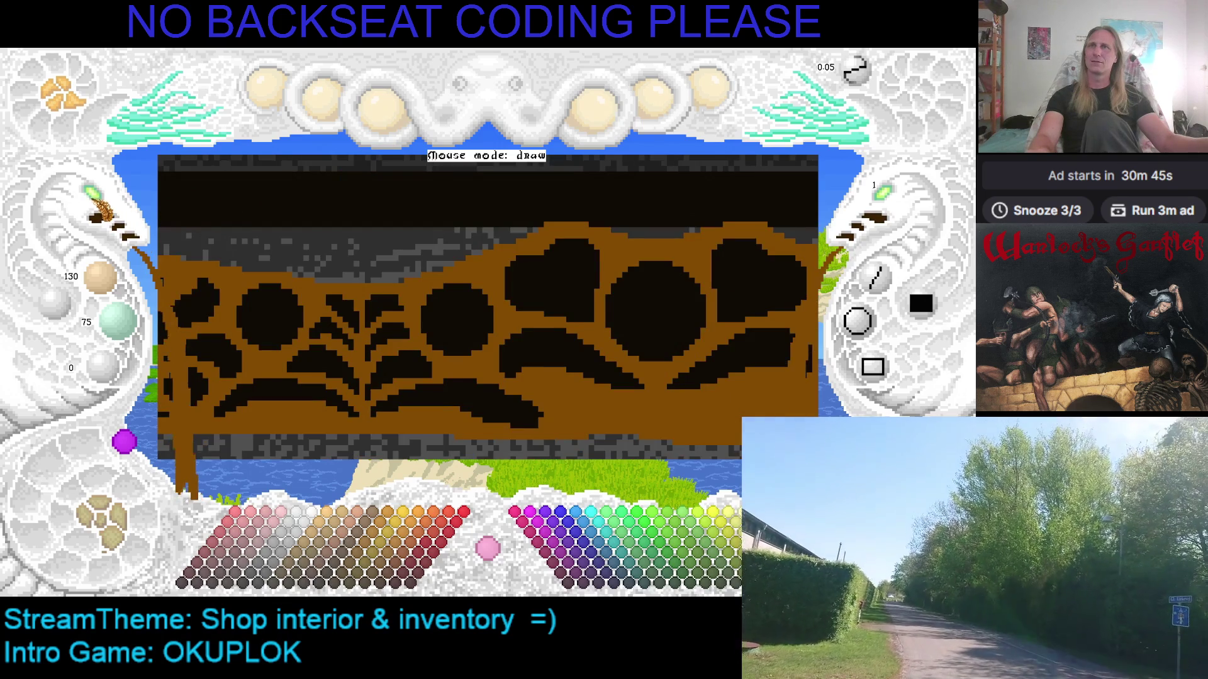
Pan back across the brown banner and zoom in on its black carvings
{"action": "key", "text": "Left"}
{"action": "key", "text": "Left"}
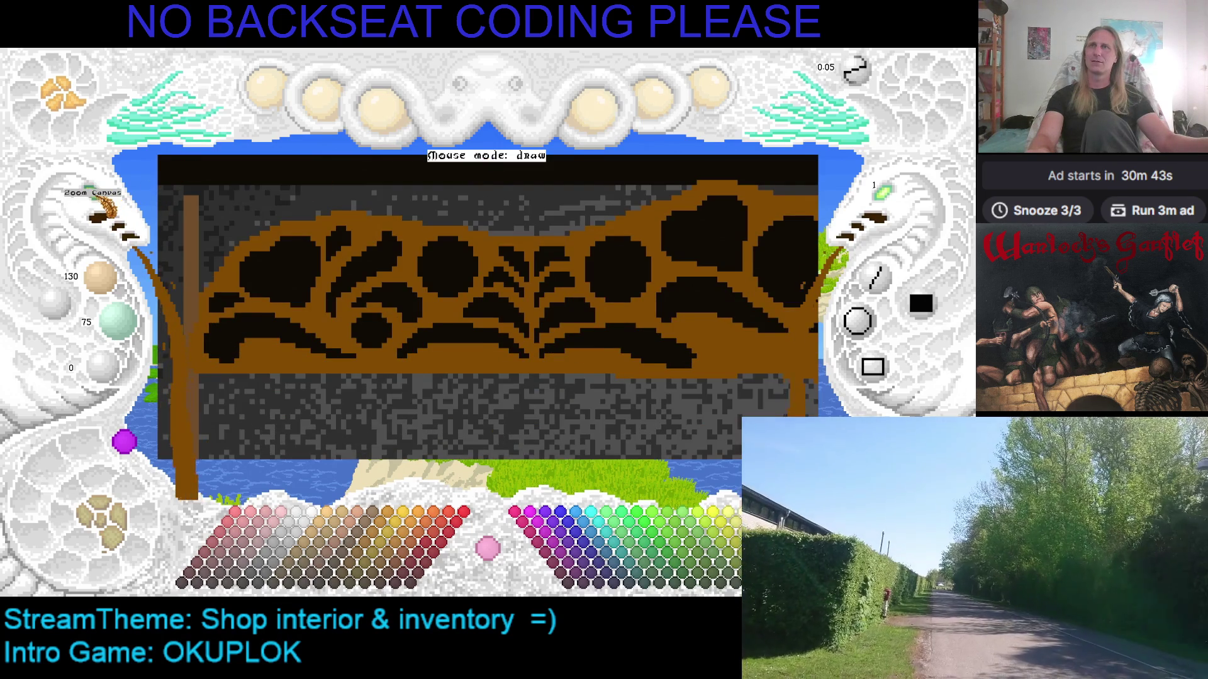
{"action": "key", "text": "Up"}
{"action": "key", "text": "Right"}
{"action": "key", "text": "Right"}
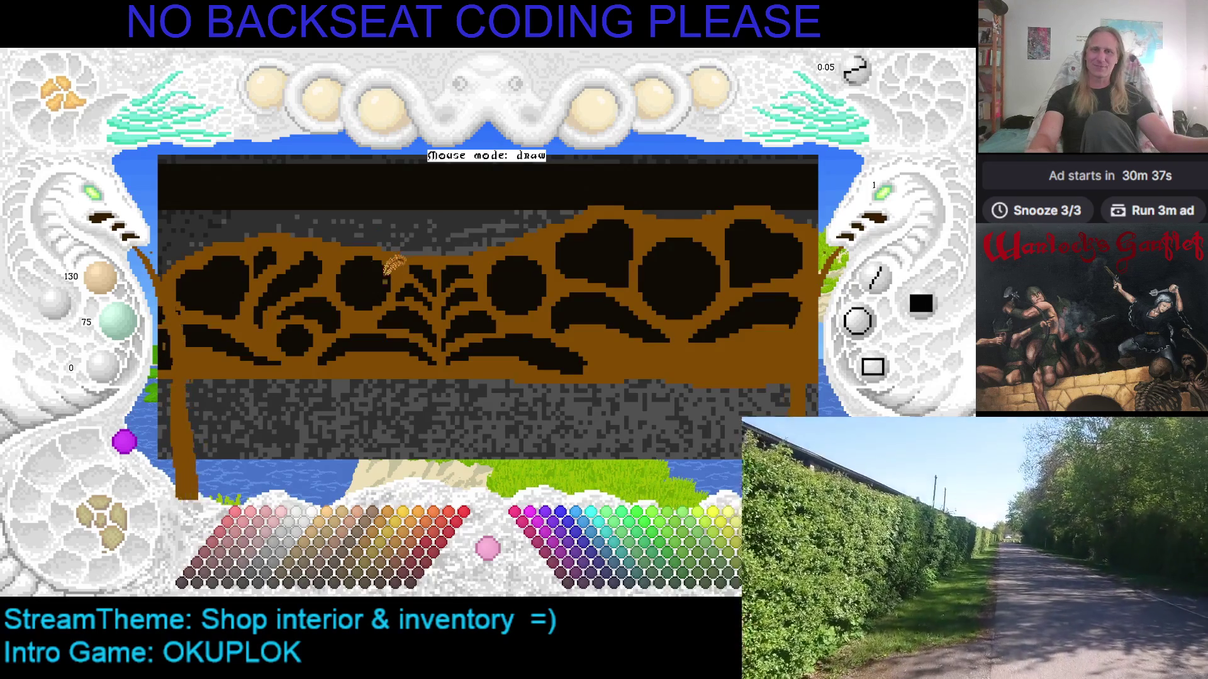
{"action": "scroll", "coordinate": [101, 203], "scroll_direction": "up", "scroll_amount": 3}
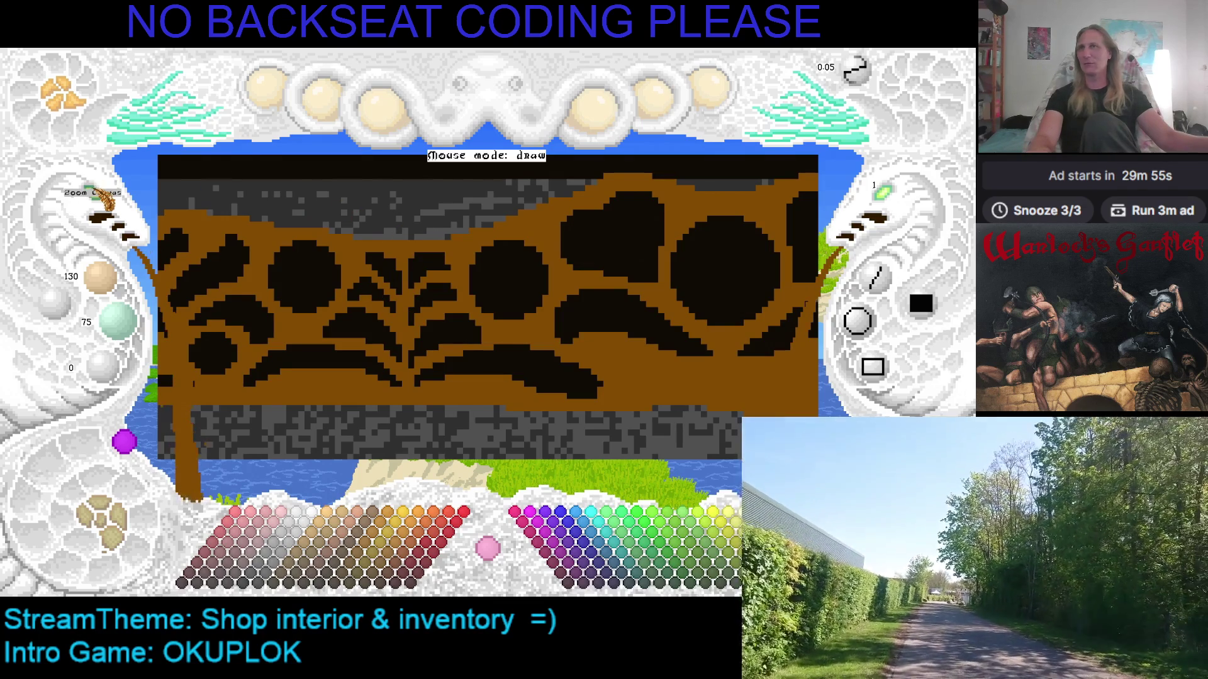
Zoom the canvas and take the carvings' near-black as the drawing colour
{"action": "left_click", "coordinate": [103, 198]}
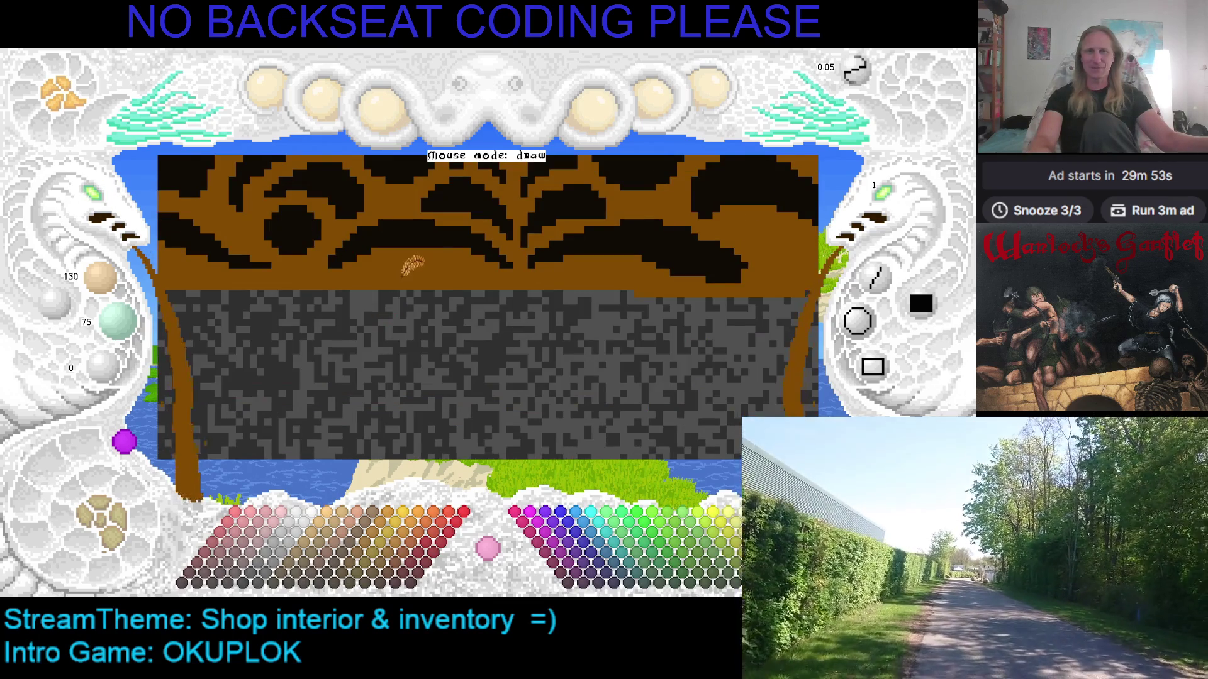
{"action": "scroll", "coordinate": [377, 302], "scroll_direction": "up", "scroll_amount": 3}
{"action": "right_click", "coordinate": [456, 311]}
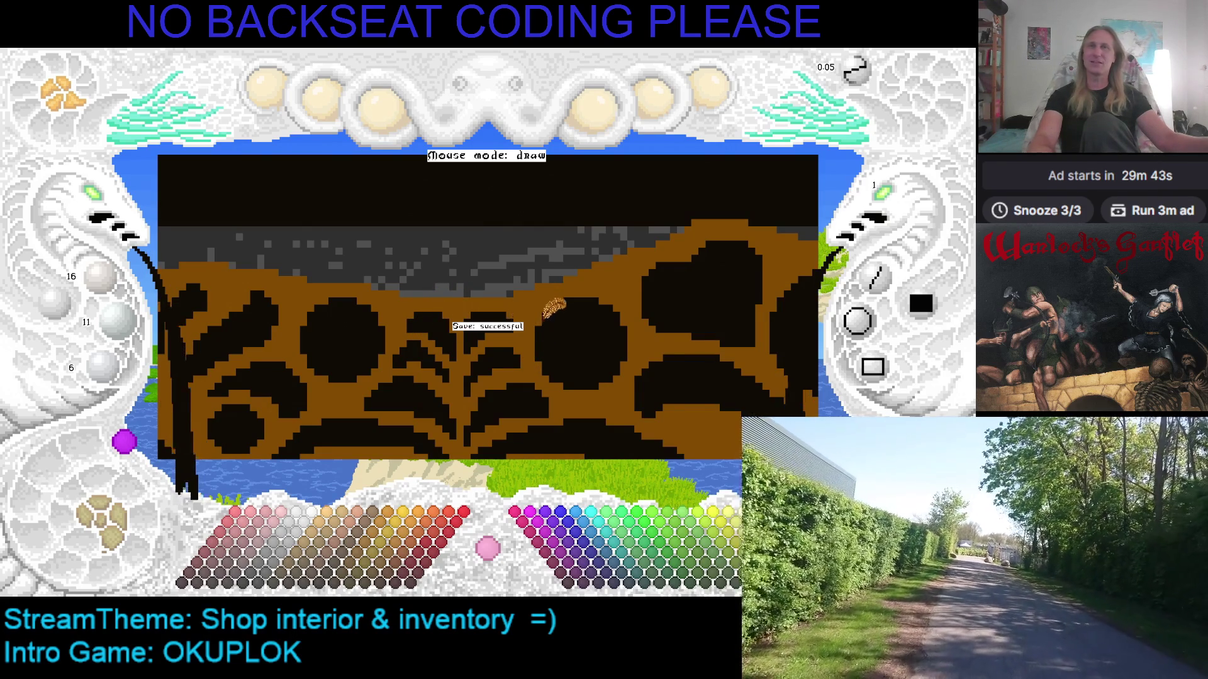
Save the image, recentre the banner, and zoom out to see it whole
{"action": "key", "text": "Down"}
{"action": "key", "text": "Right"}
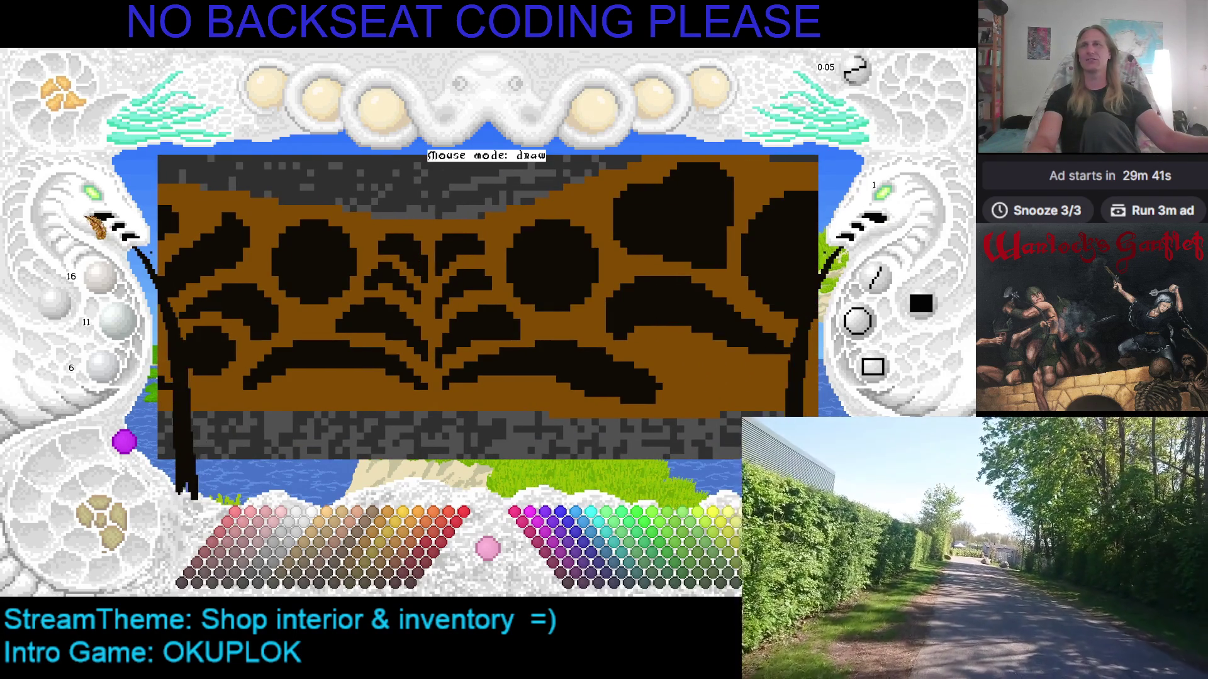
{"action": "left_click", "coordinate": [98, 200]}
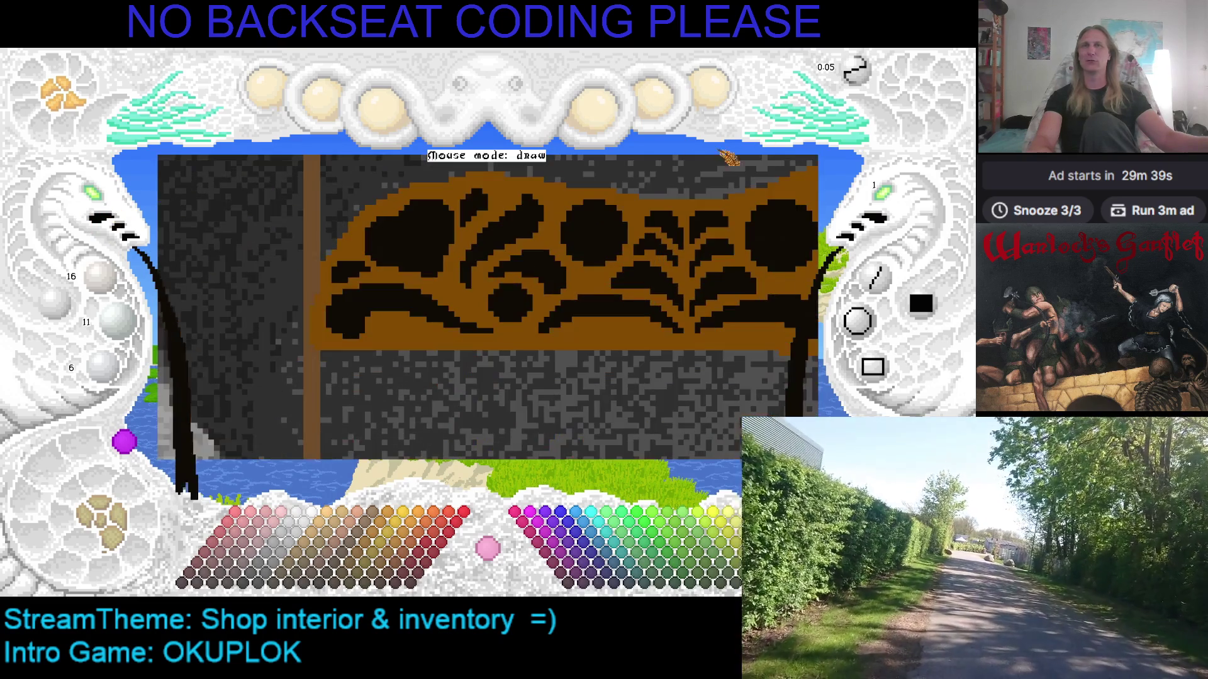
{"action": "left_click", "coordinate": [104, 202]}
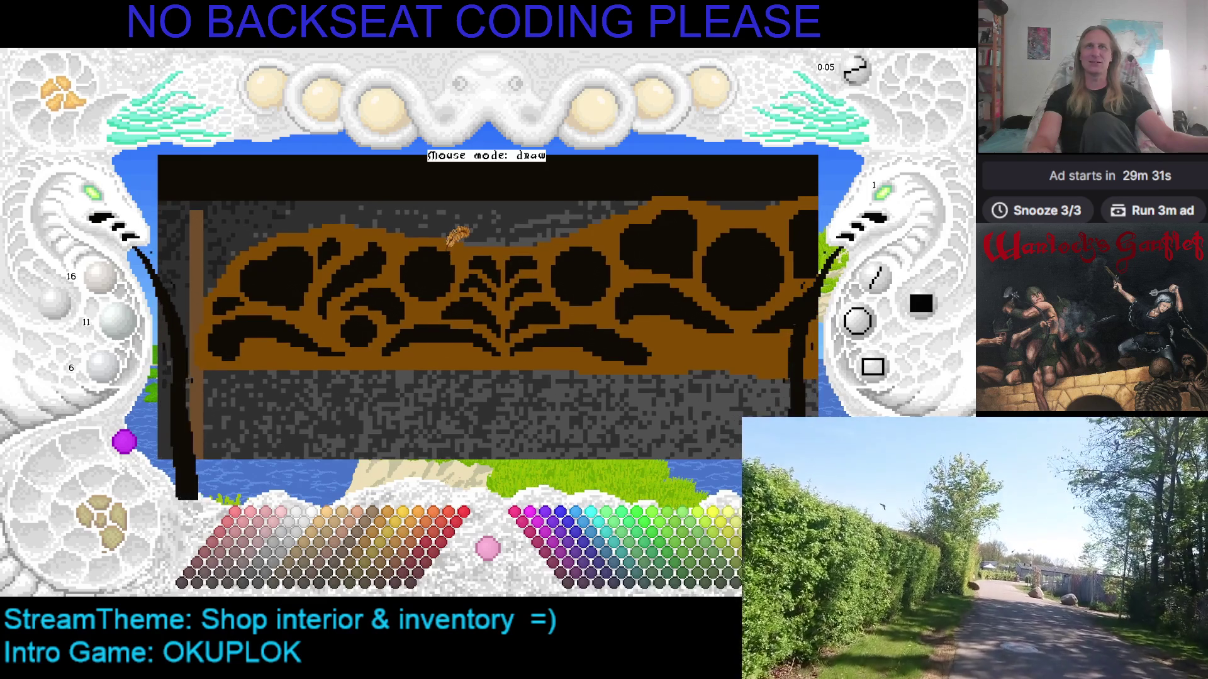
Capture the banner area as a demake snippet and stamp it onto the canvas
{"action": "left_click", "coordinate": [131, 138]}
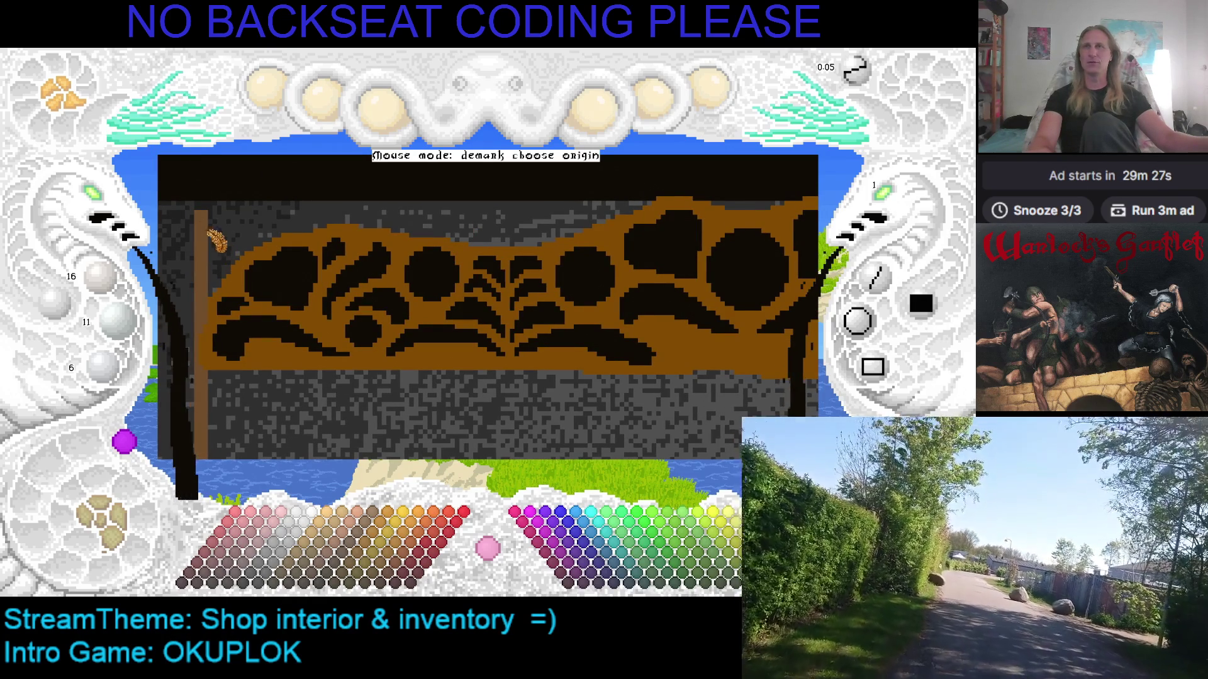
{"action": "left_click", "coordinate": [195, 201]}
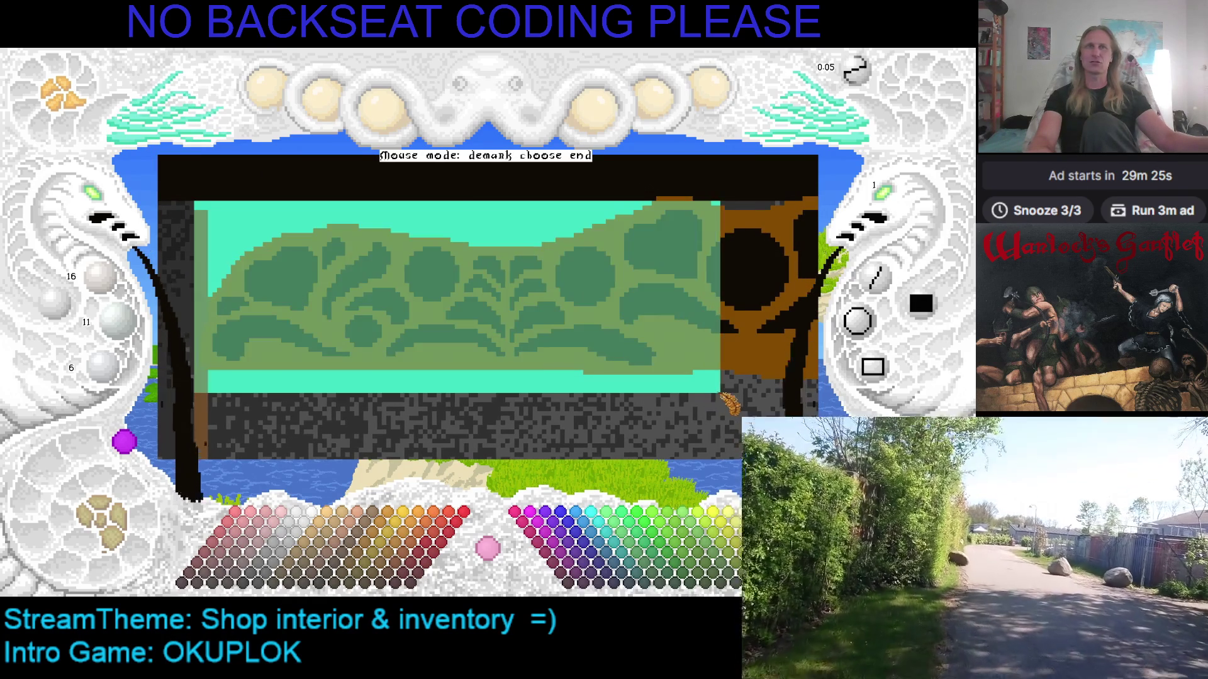
{"action": "left_click", "coordinate": [729, 403]}
{"action": "left_click", "coordinate": [130, 138]}
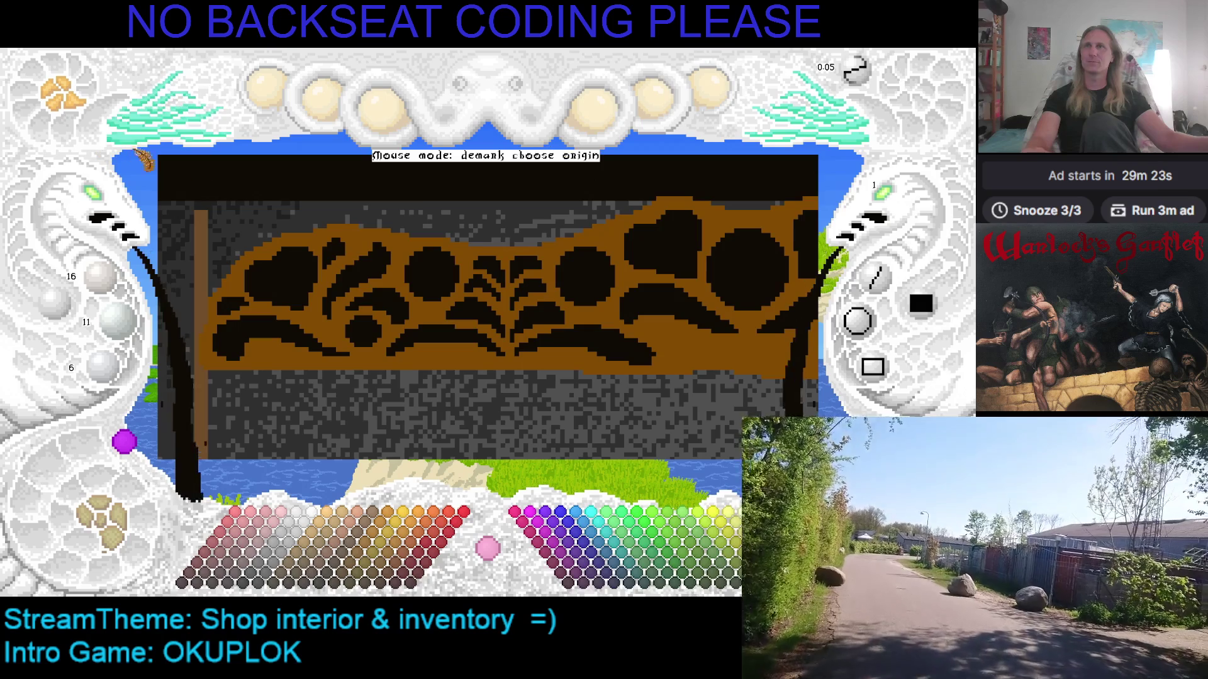
{"action": "left_click", "coordinate": [195, 188]}
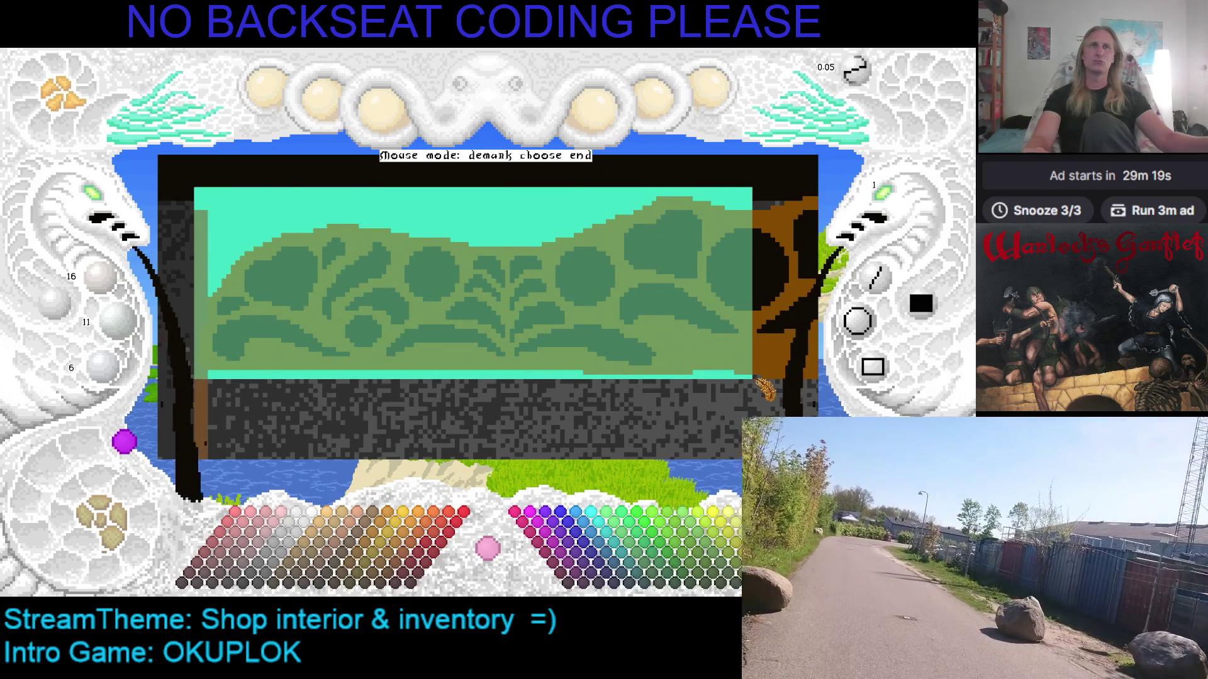
{"action": "left_click", "coordinate": [754, 381]}
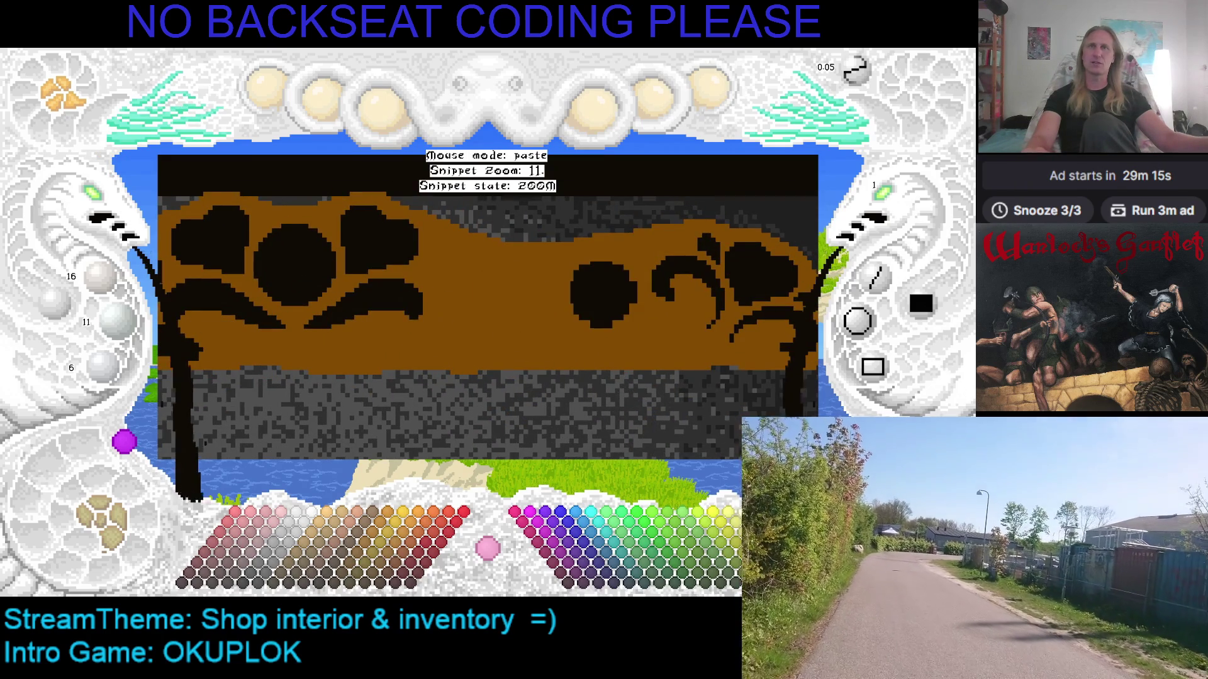
{"action": "left_click", "coordinate": [604, 292]}
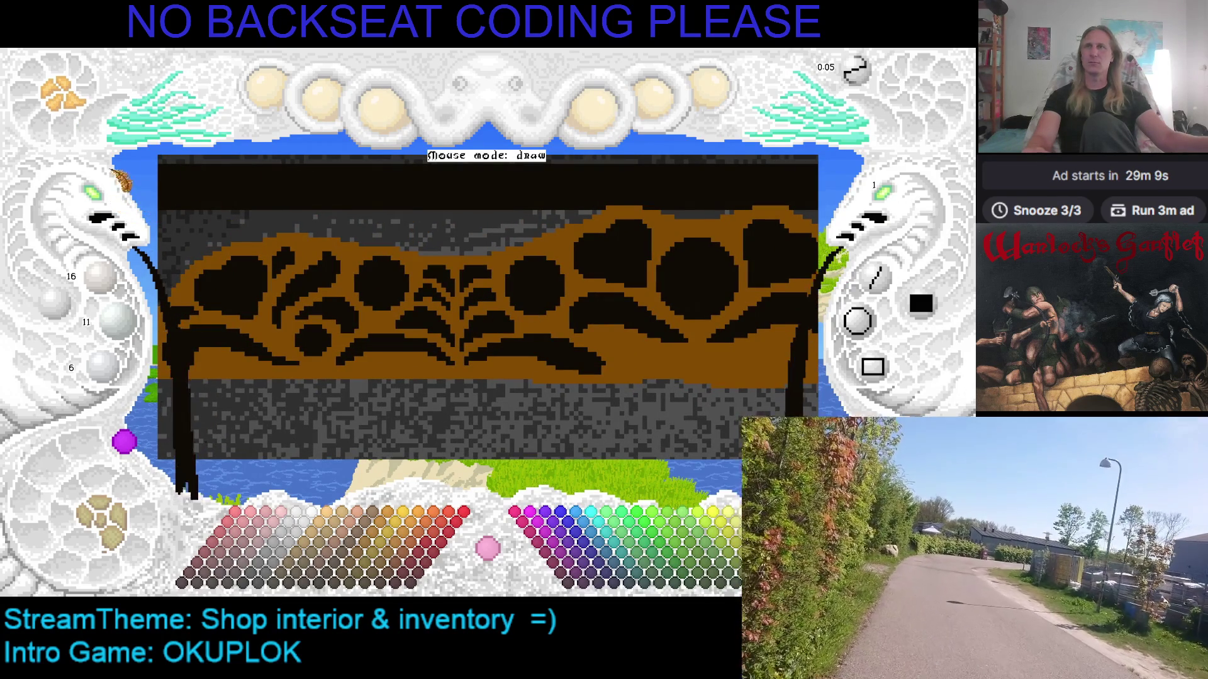
Recapture the banner, cycle rotation, mirror and size modes, and stamp a Snippet Zoom 5 copy
{"action": "key", "text": "d"}
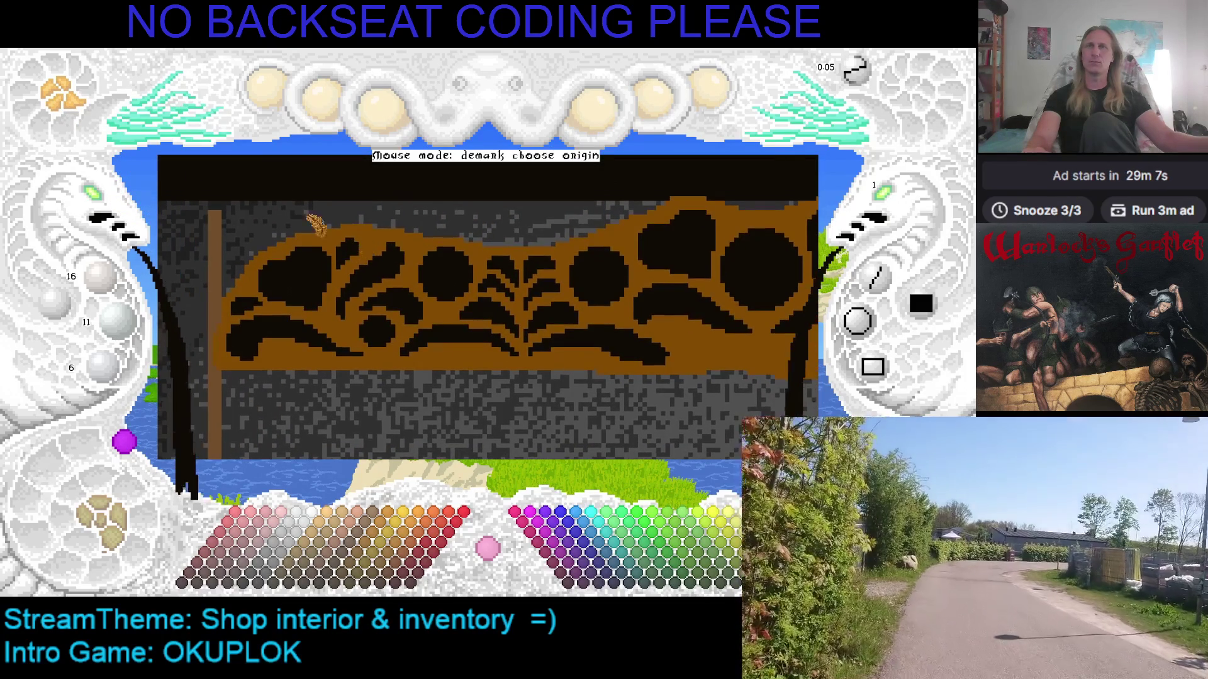
{"action": "left_click", "coordinate": [209, 197]}
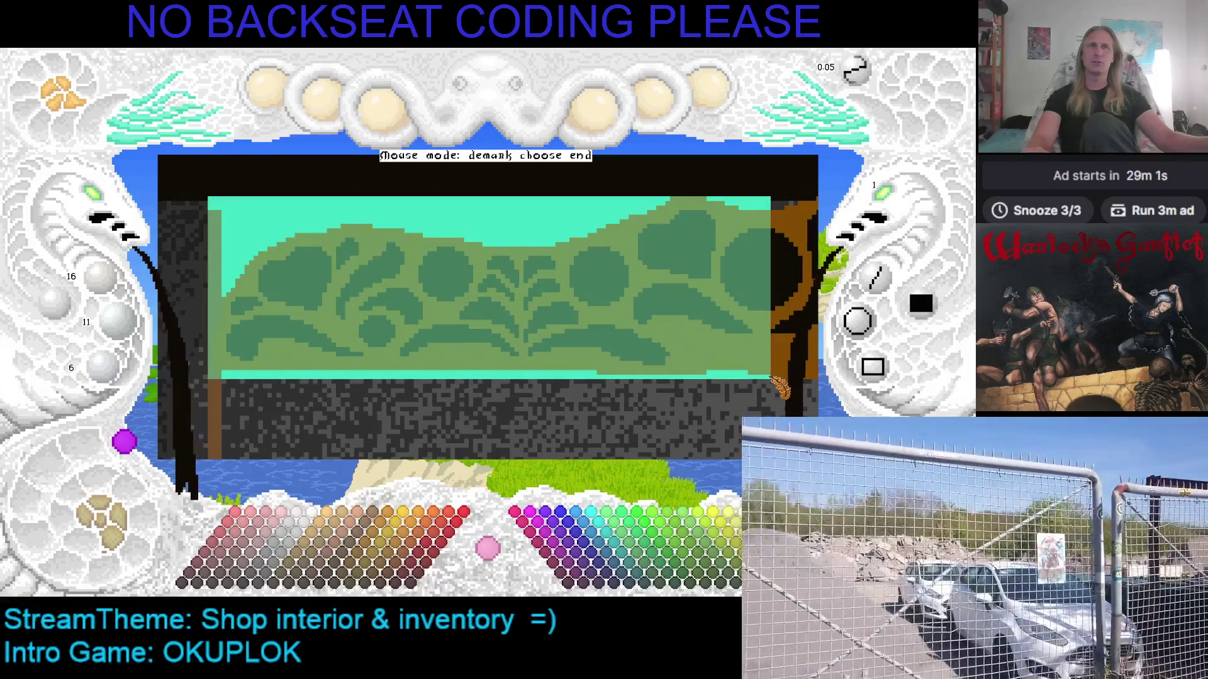
{"action": "left_click", "coordinate": [766, 379]}
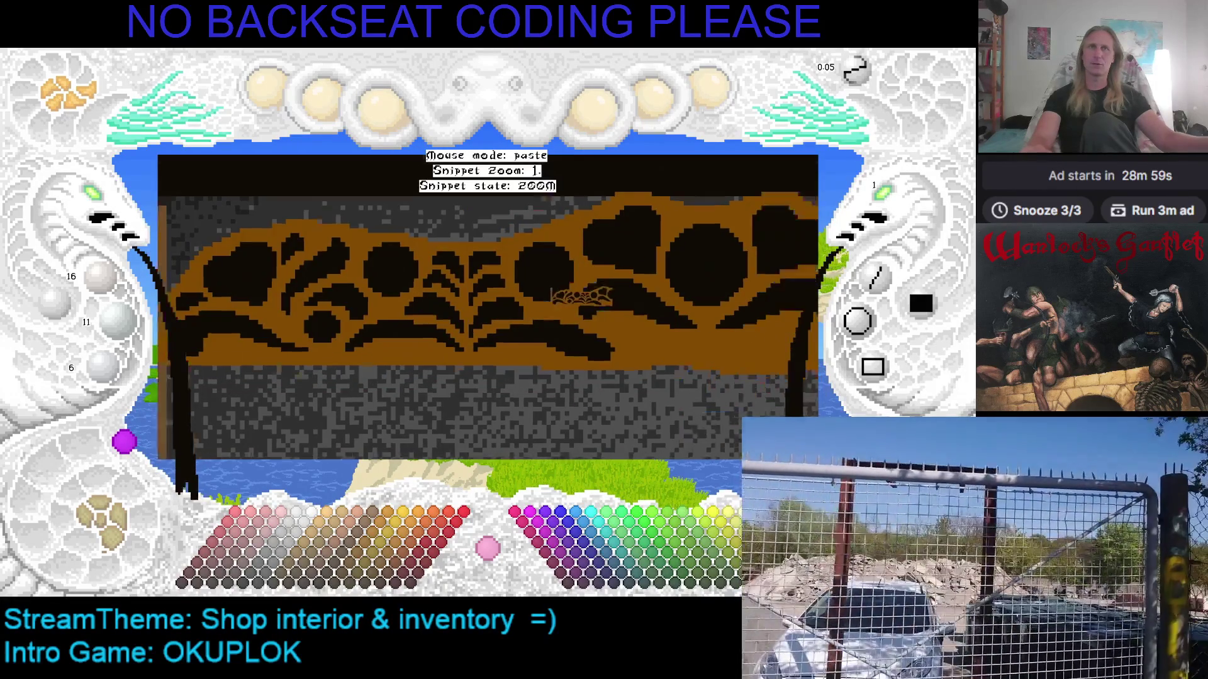
{"action": "key", "text": "r"}
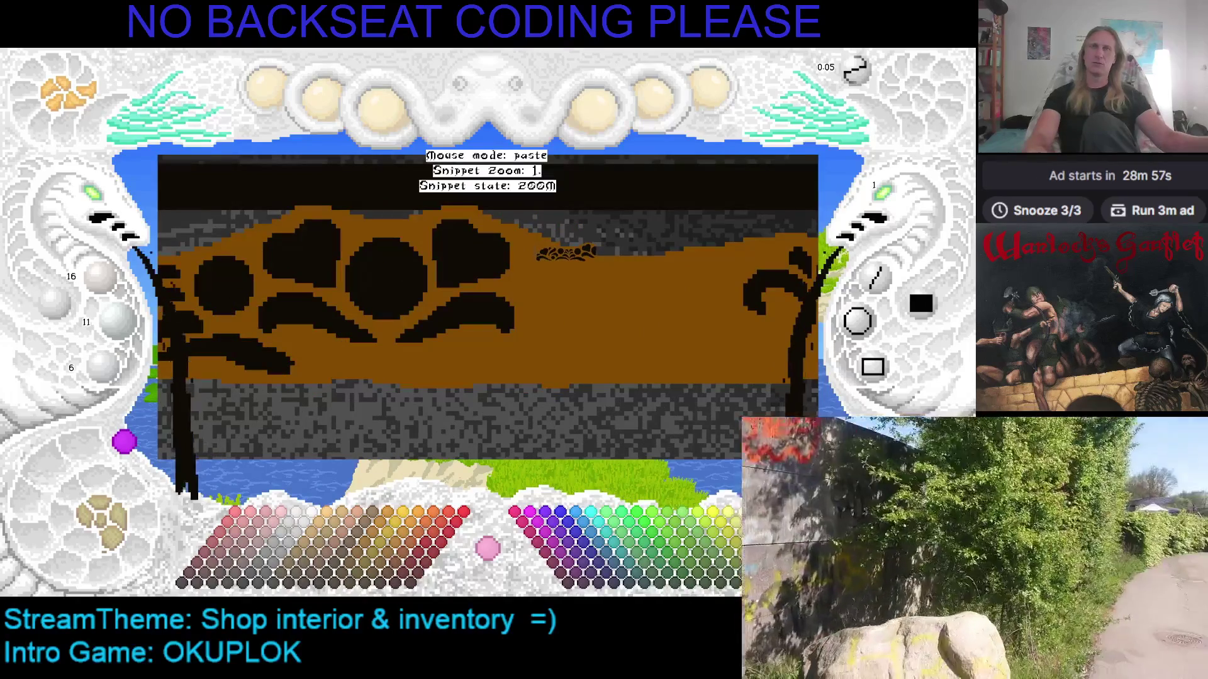
{"action": "key", "text": "m"}
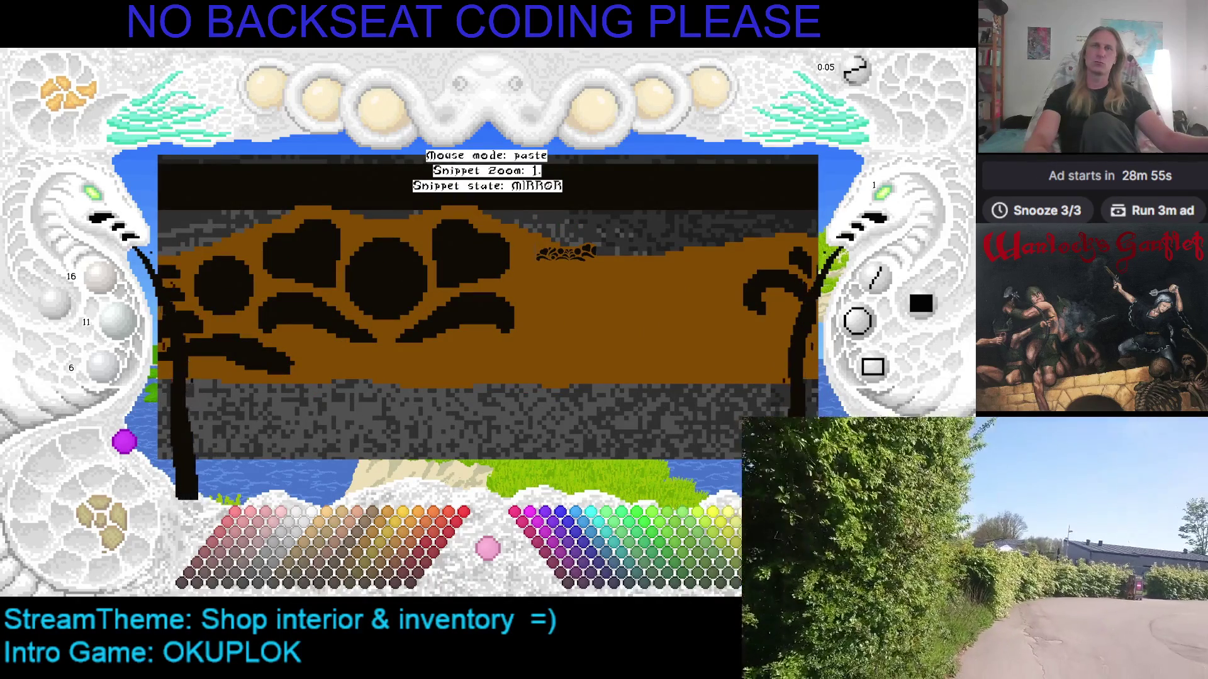
{"action": "key", "text": "z"}
{"action": "scroll", "coordinate": [534, 247], "scroll_direction": "up", "scroll_amount": 4}
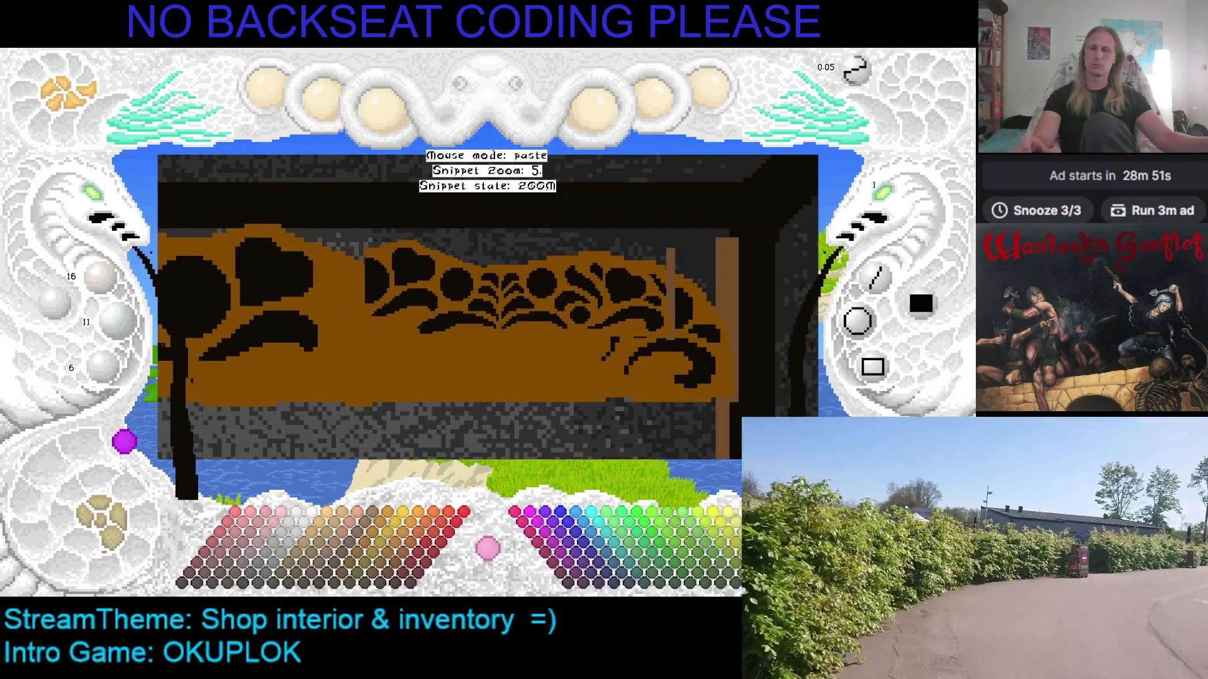
{"action": "left_click", "coordinate": [300, 223]}
Bring the snippet back, enlarge it further, then cancel pasting
{"action": "scroll", "coordinate": [104, 202], "scroll_direction": "down", "scroll_amount": 2}
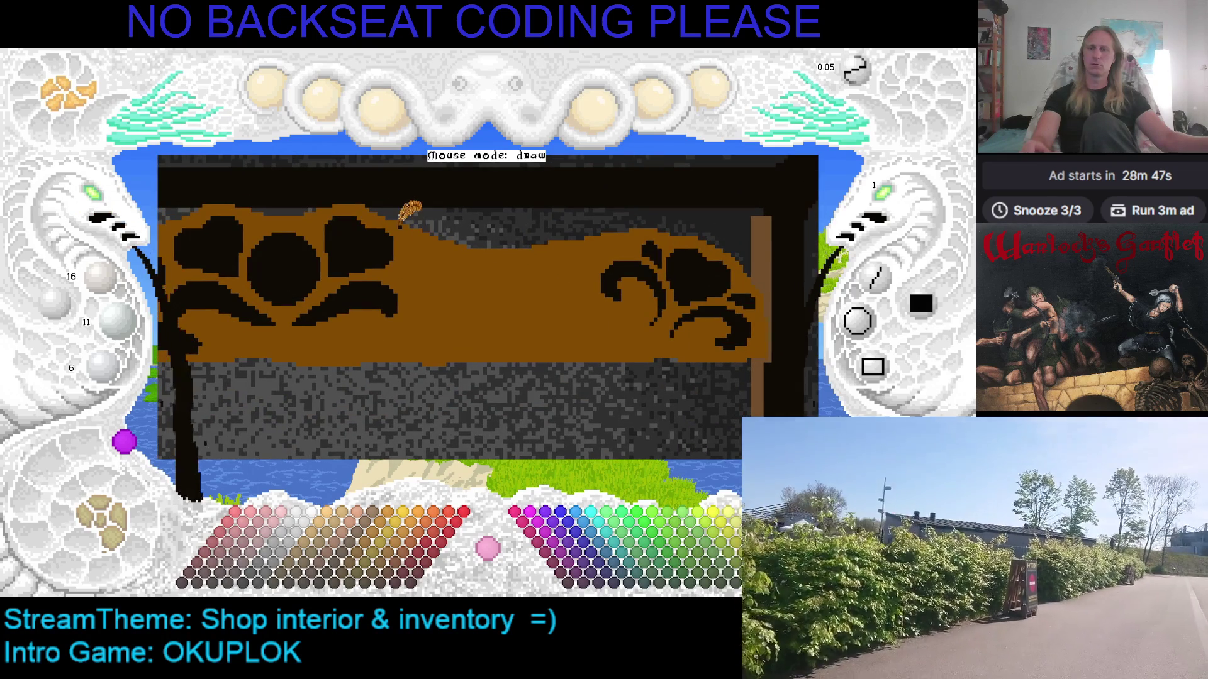
{"action": "key", "text": "ctrl+v"}
{"action": "scroll", "coordinate": [478, 283], "scroll_direction": "up", "scroll_amount": 1}
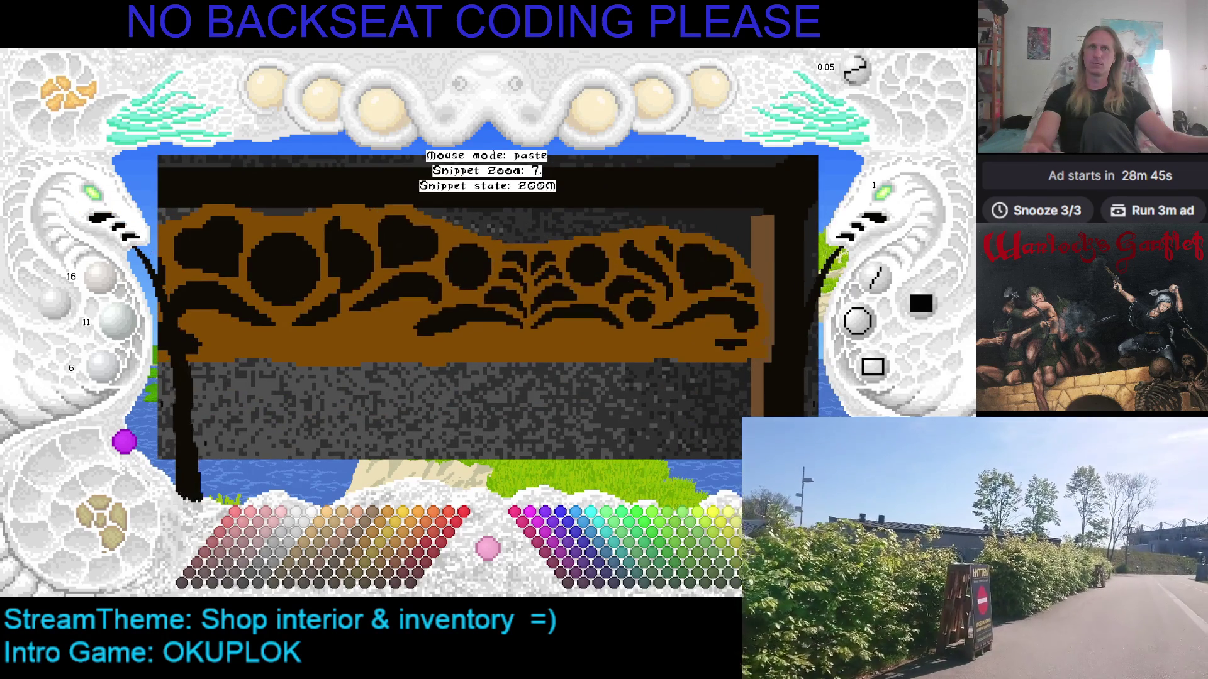
{"action": "scroll", "coordinate": [478, 283], "scroll_direction": "up", "scroll_amount": 1}
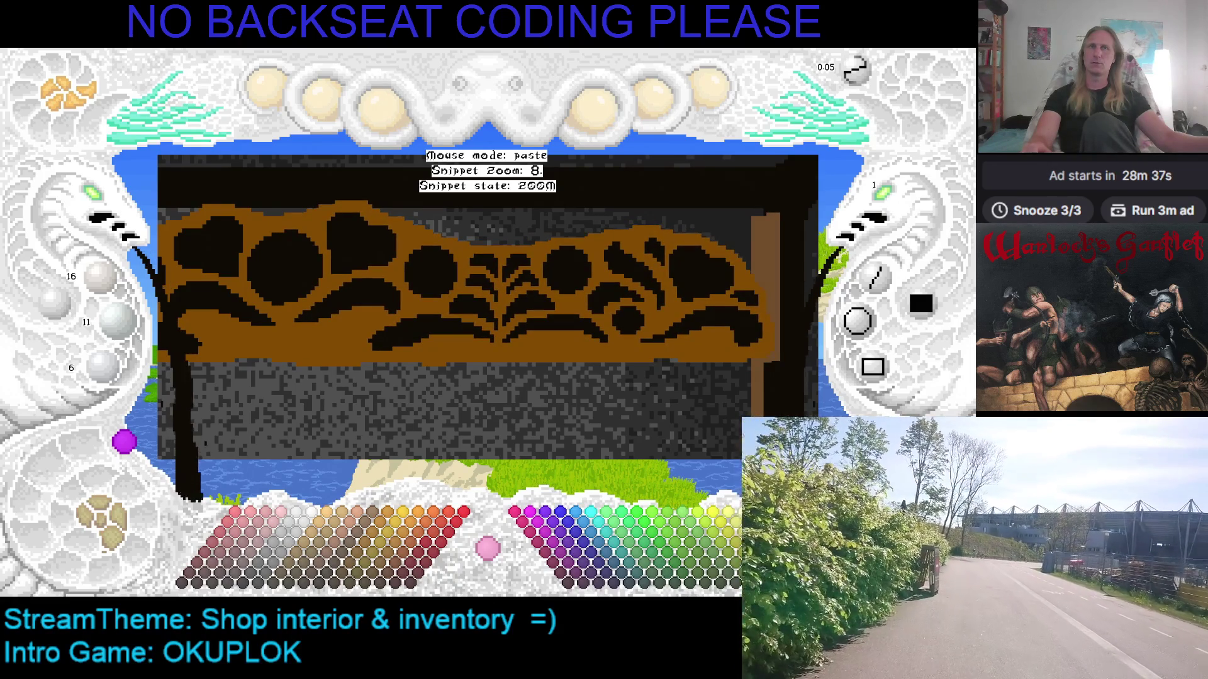
{"action": "key", "text": "Escape"}
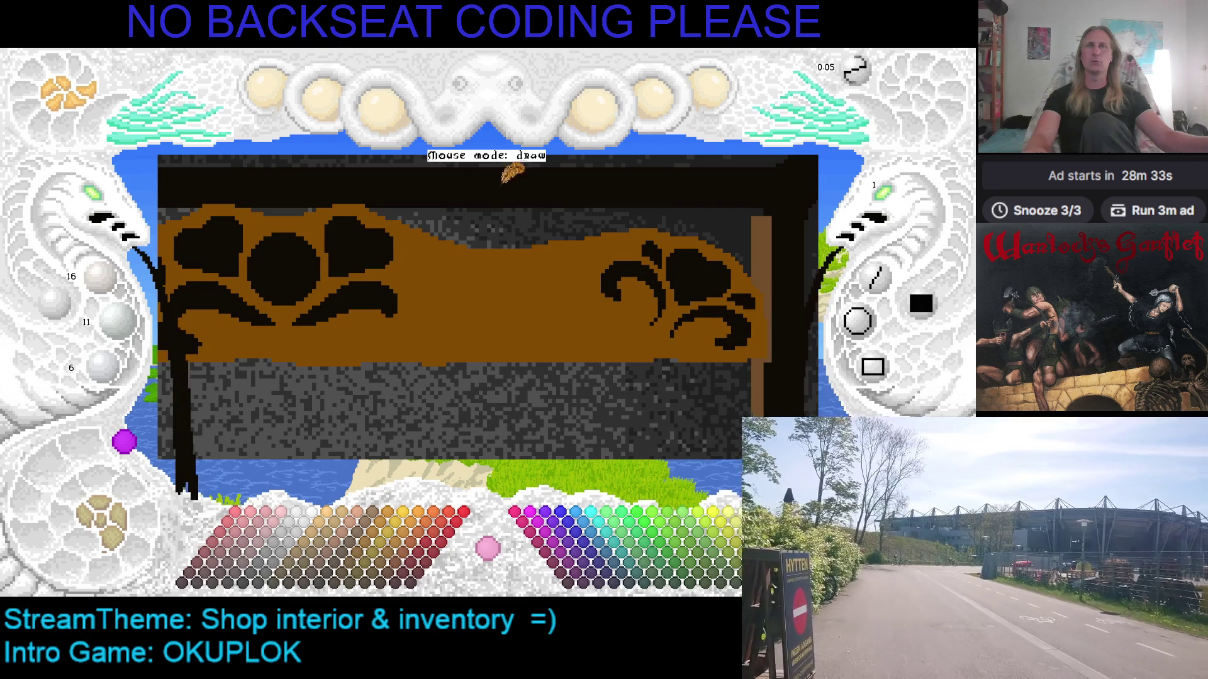
Set brush size 2 and paint a dark vertical test line down the banner
{"action": "left_click", "coordinate": [896, 201]}
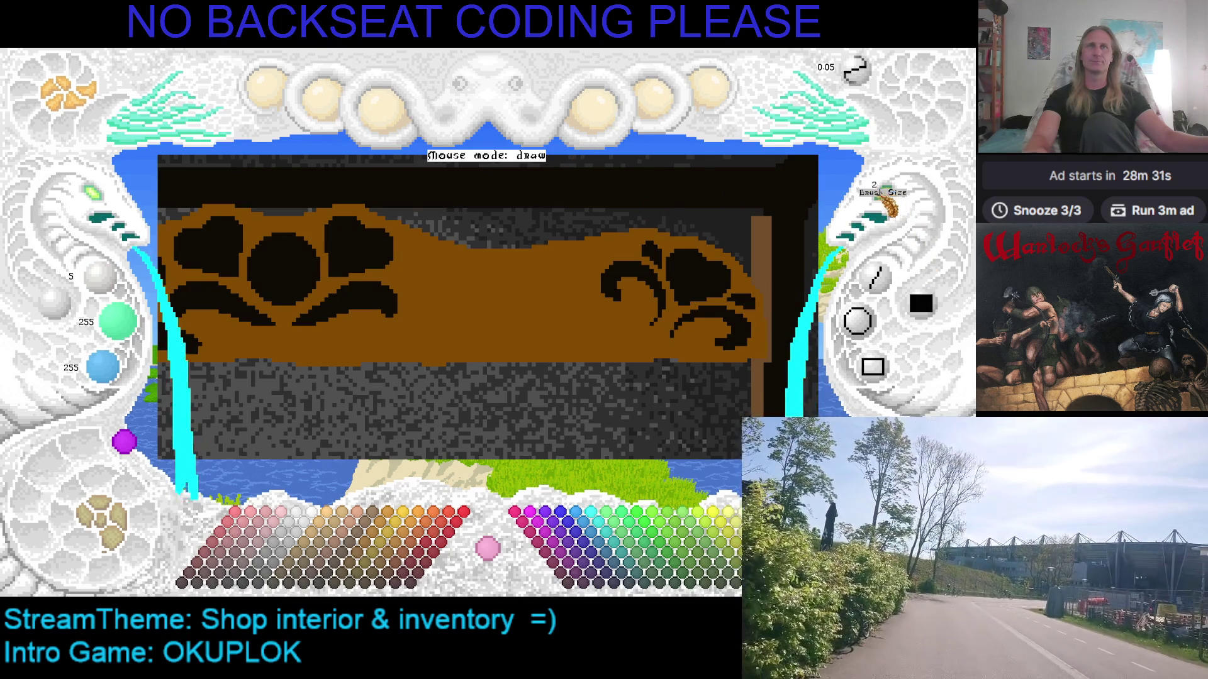
{"action": "left_click_drag", "start_coordinate": [319, 212], "coordinate": [323, 344]}
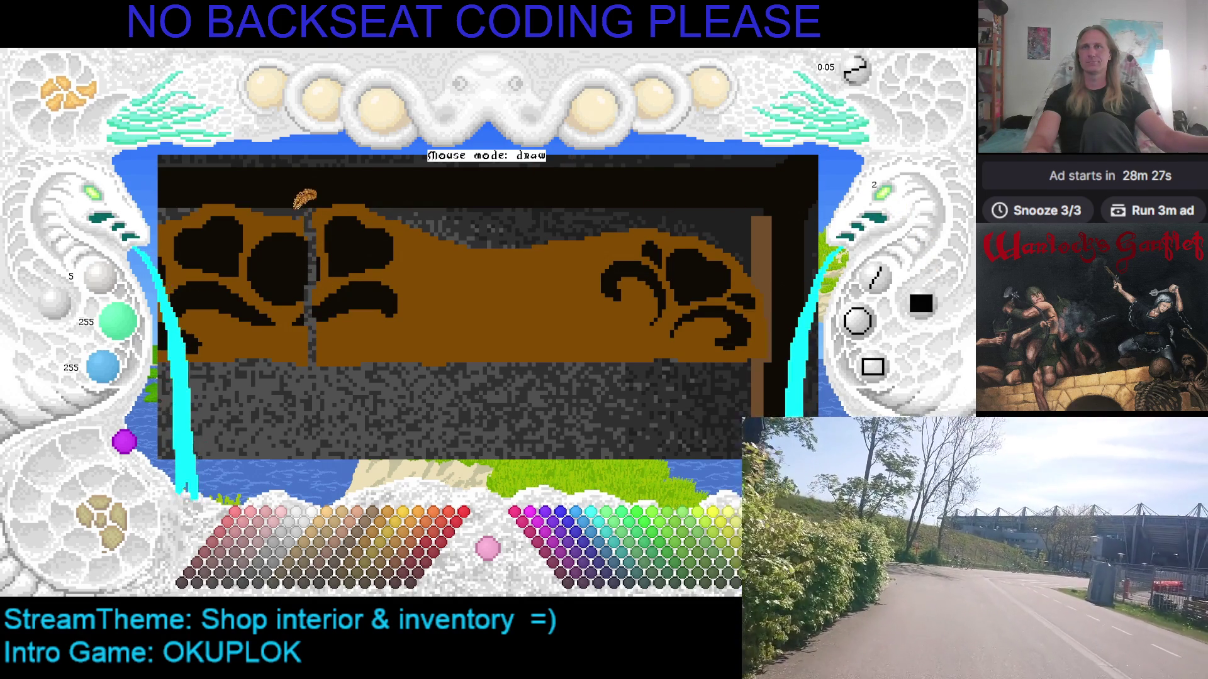
{"action": "mouse_move", "coordinate": [307, 222]}
{"action": "left_mouse_down"}
{"action": "mouse_move", "coordinate": [308, 315]}
{"action": "mouse_move", "coordinate": [337, 187]}
{"action": "mouse_move", "coordinate": [318, 263]}
{"action": "left_mouse_up"}
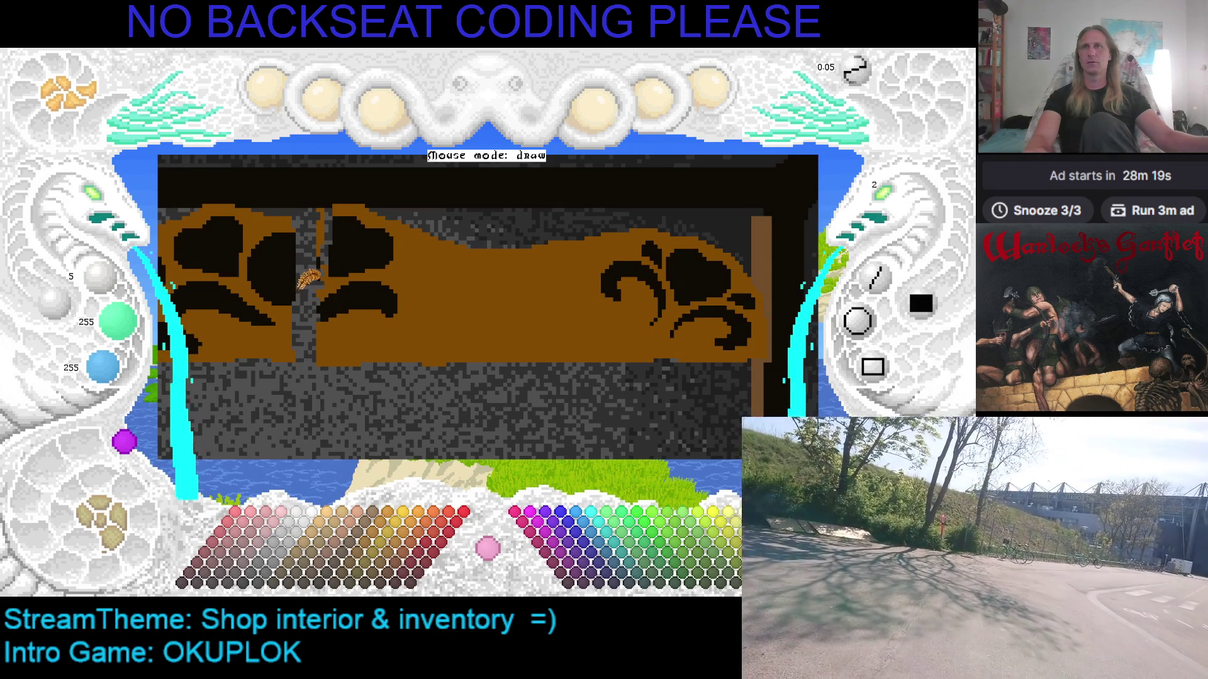
Undo the enlarged stamp and test strokes, then re-show the banner snippet at zoom 8
{"action": "key", "text": "ctrl+z"}
{"action": "key", "text": "ctrl+z"}
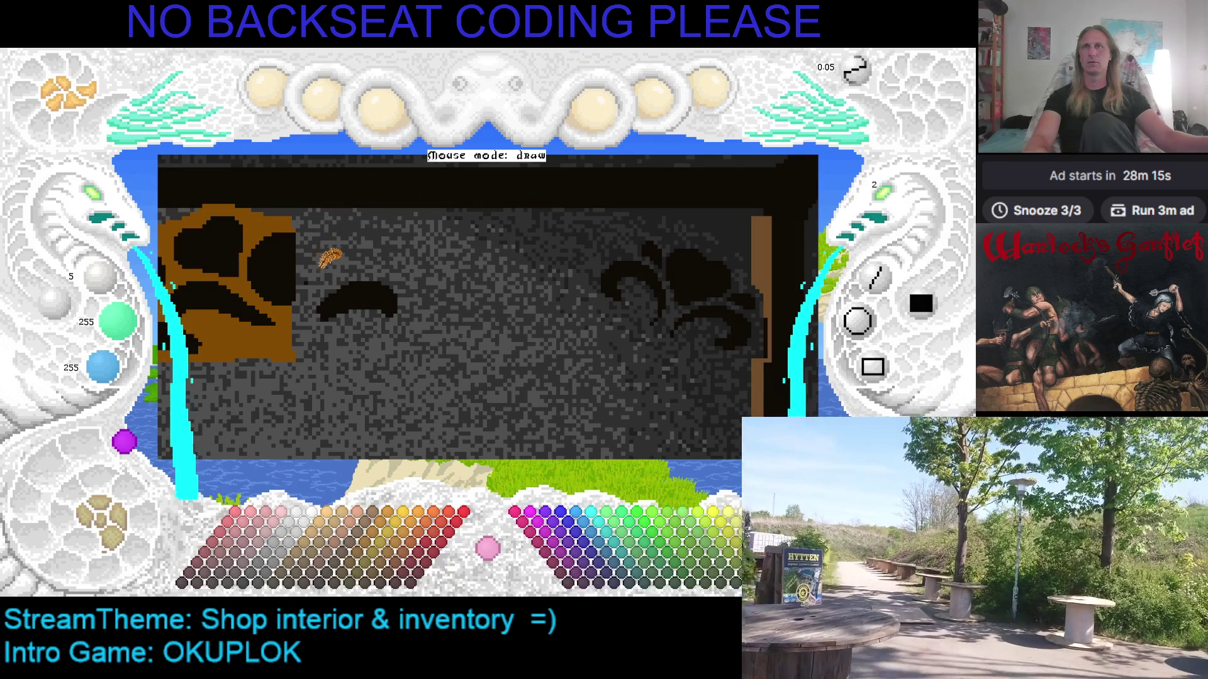
{"action": "key", "text": "ctrl+z"}
{"action": "key", "text": "ctrl+z"}
{"action": "key", "text": "ctrl+z"}
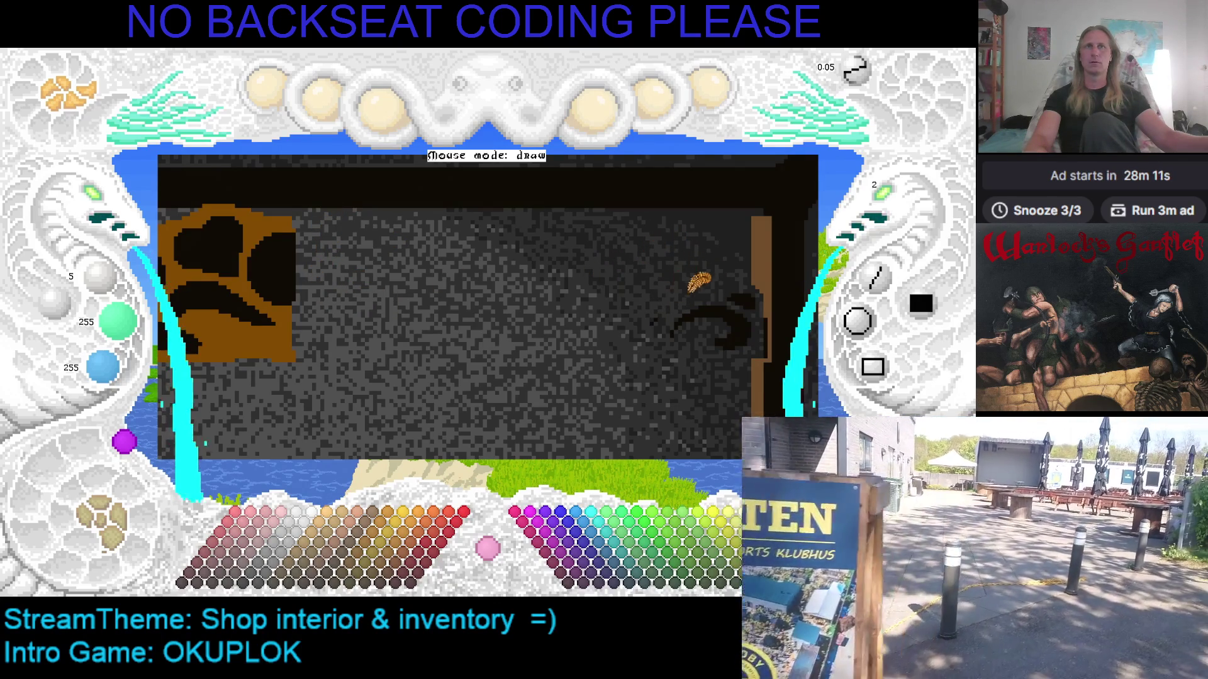
{"action": "key", "text": "ctrl+z"}
{"action": "key", "text": "ctrl+z"}
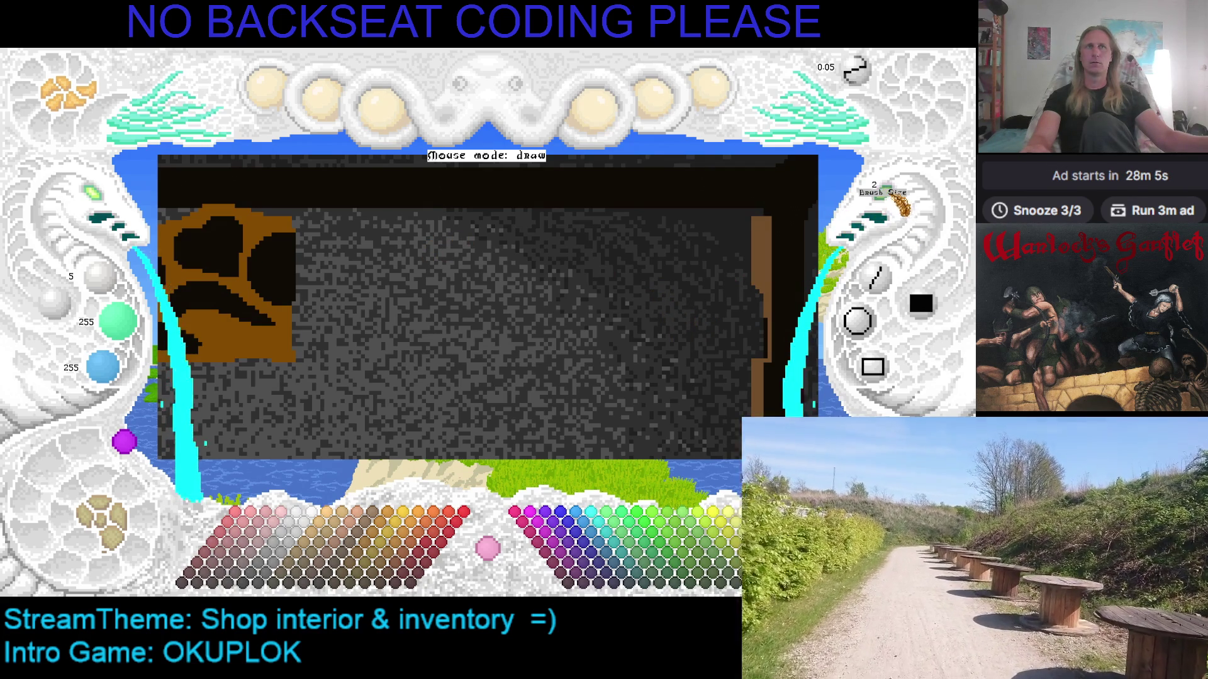
{"action": "key", "text": "ctrl+v"}
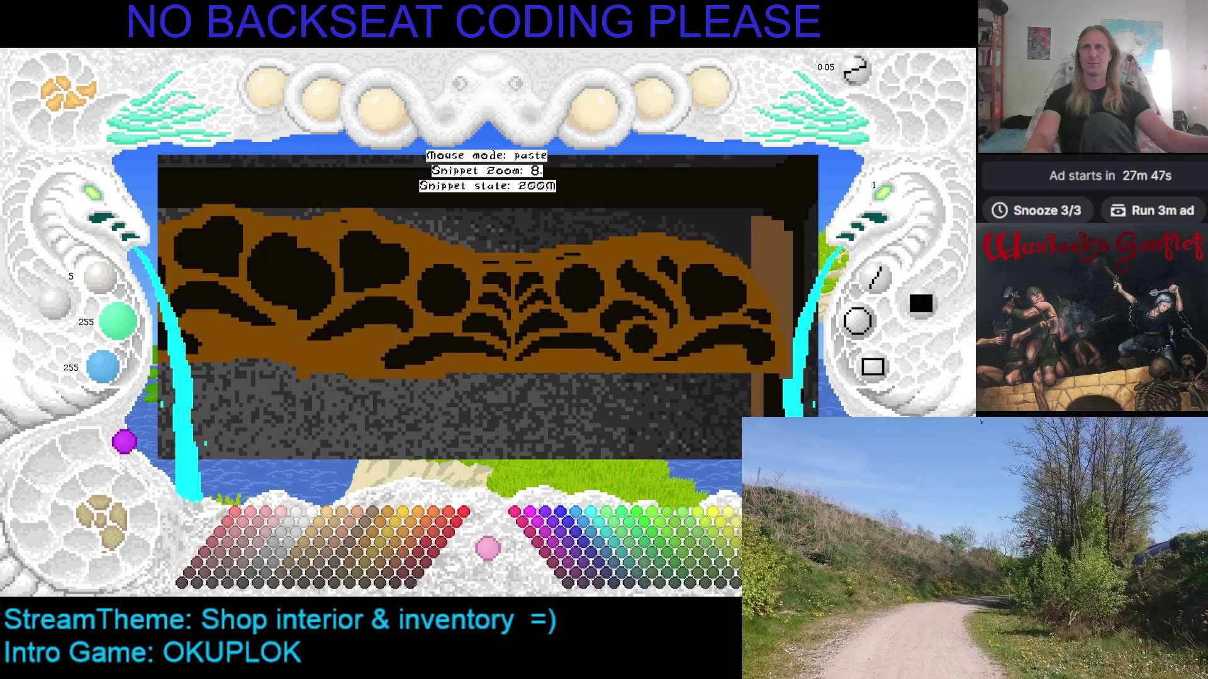
Stamp a banner copy, finish pasting, then pick up and place a floating carved-ornament copy
{"action": "left_click", "coordinate": [468, 283]}
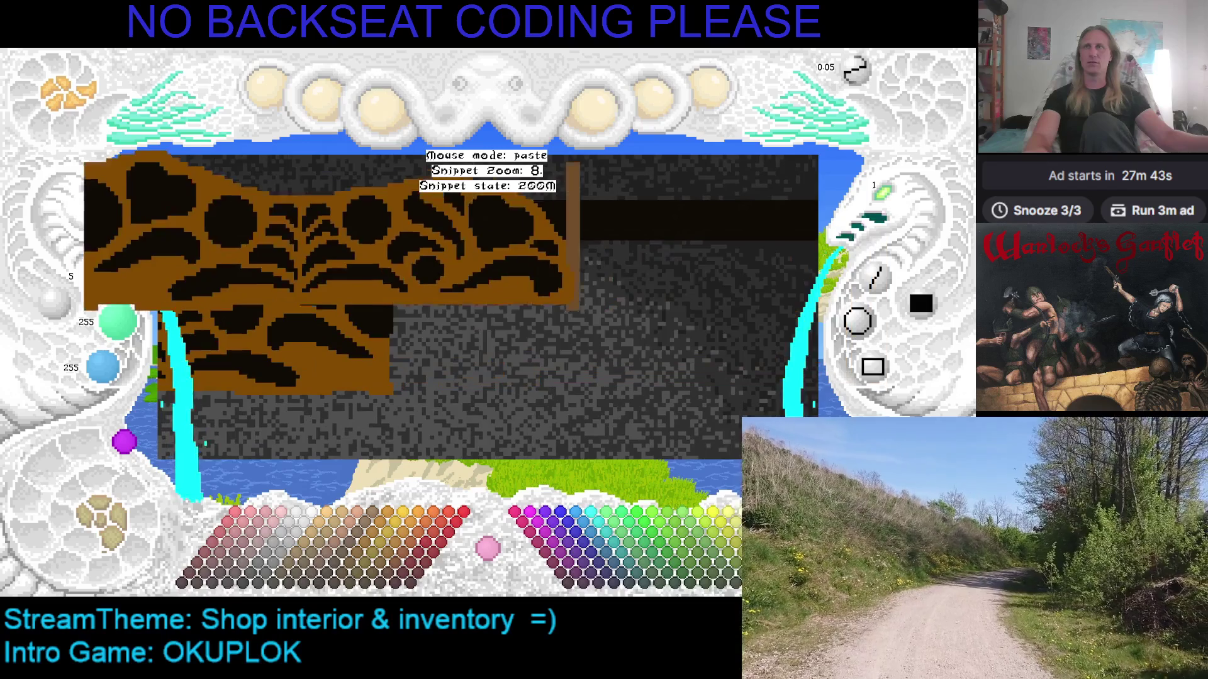
{"action": "key", "text": "Escape"}
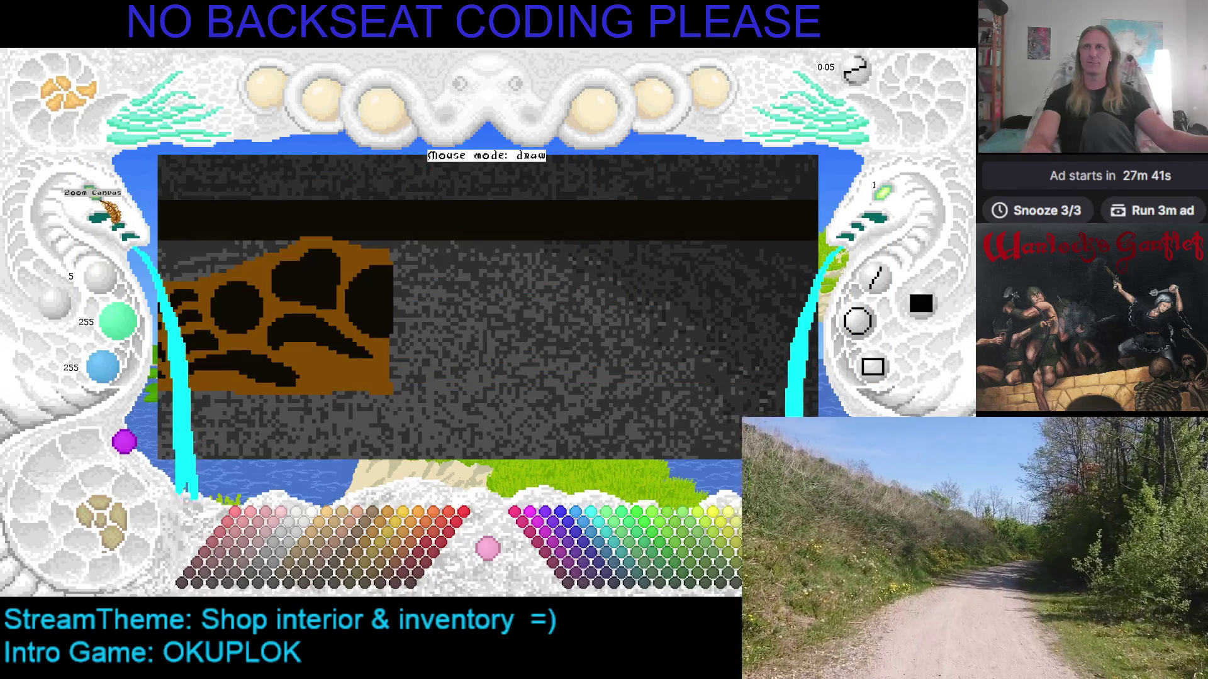
{"action": "key", "text": "ctrl+v"}
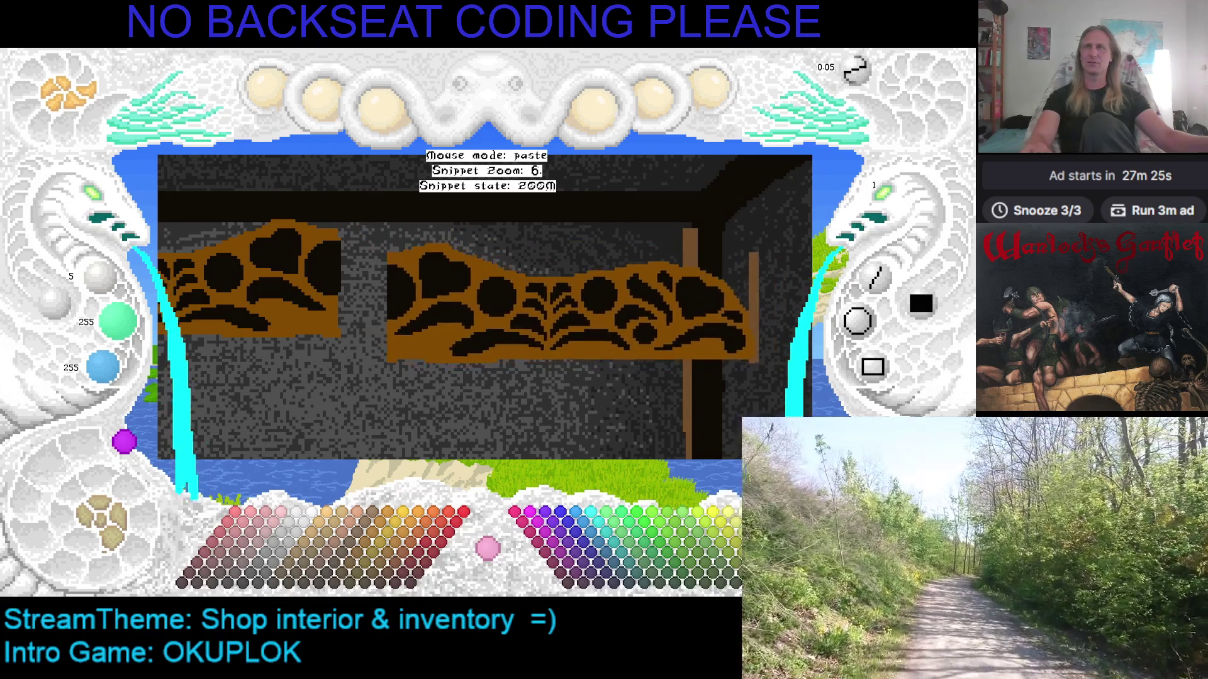
{"action": "left_click", "coordinate": [178, 214]}
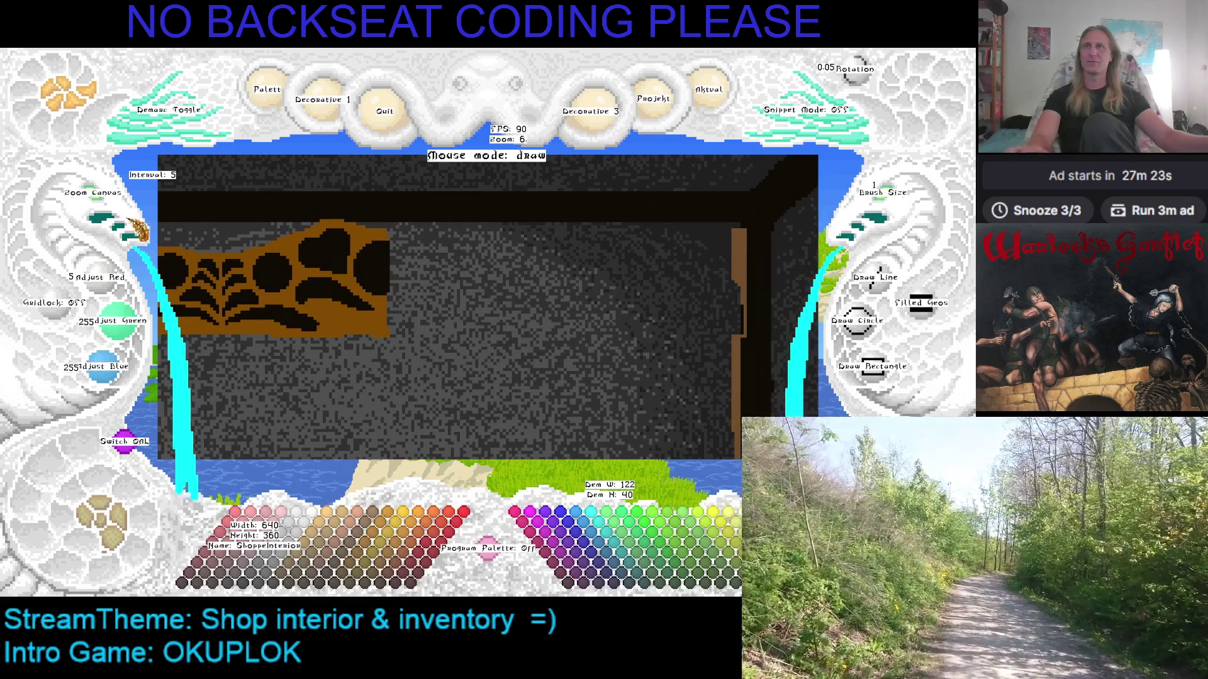
Shrink the ornament snippet and stamp a half-size copy along the shelf top
{"action": "scroll", "coordinate": [108, 198], "scroll_direction": "down", "scroll_amount": 4}
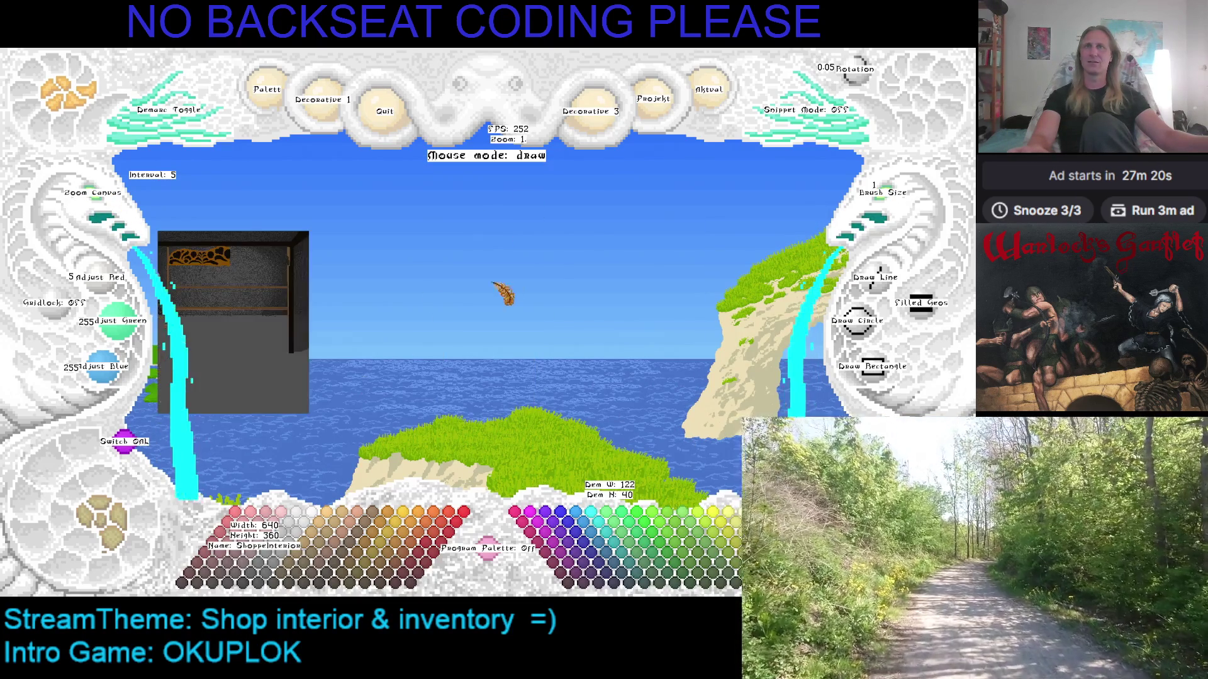
{"action": "key", "text": "ctrl+v"}
{"action": "scroll", "coordinate": [440, 276], "scroll_direction": "down", "scroll_amount": 2}
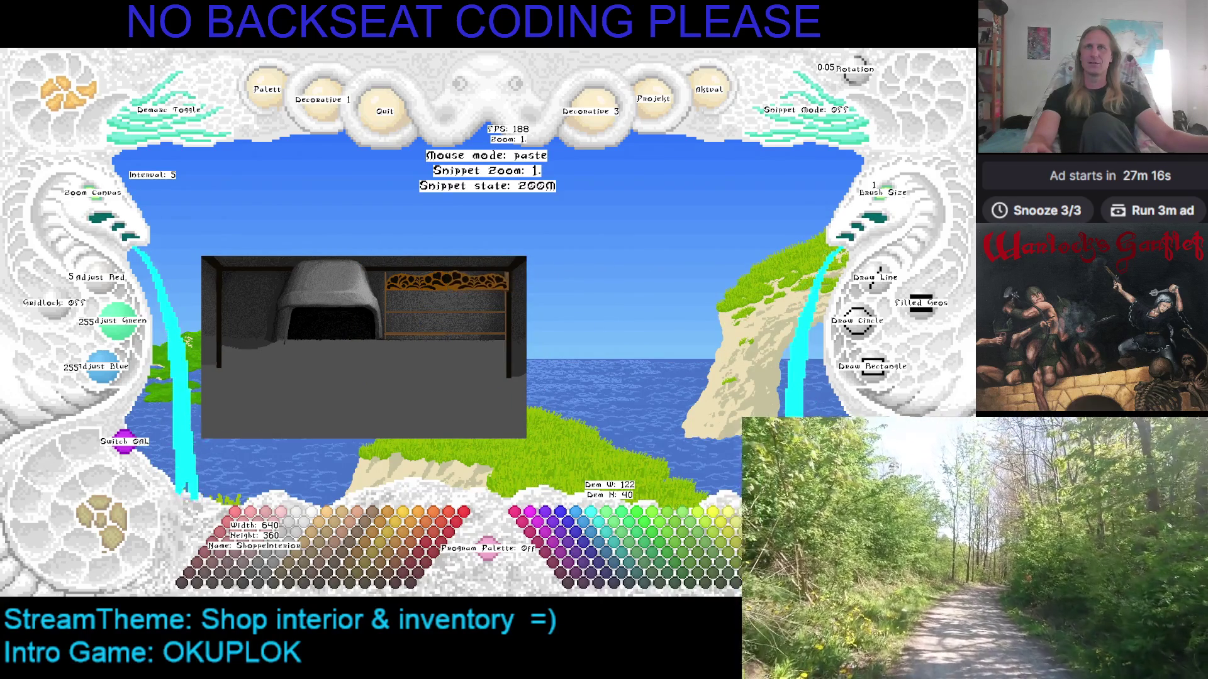
{"action": "scroll", "coordinate": [386, 272], "scroll_direction": "down", "scroll_amount": 1}
{"action": "left_click", "coordinate": [385, 271]}
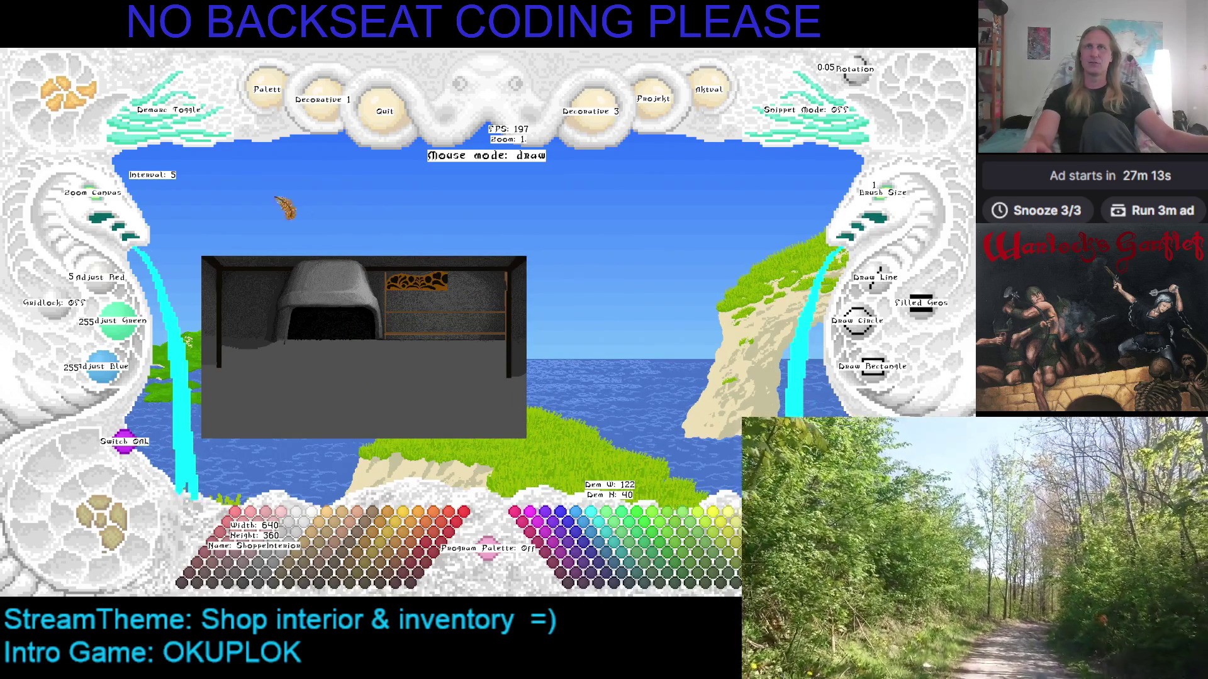
Bring the ornament back, drop it, and hide the interface text labels
{"action": "scroll", "coordinate": [385, 272], "scroll_direction": "up", "scroll_amount": 1}
{"action": "key", "text": "ctrl+v"}
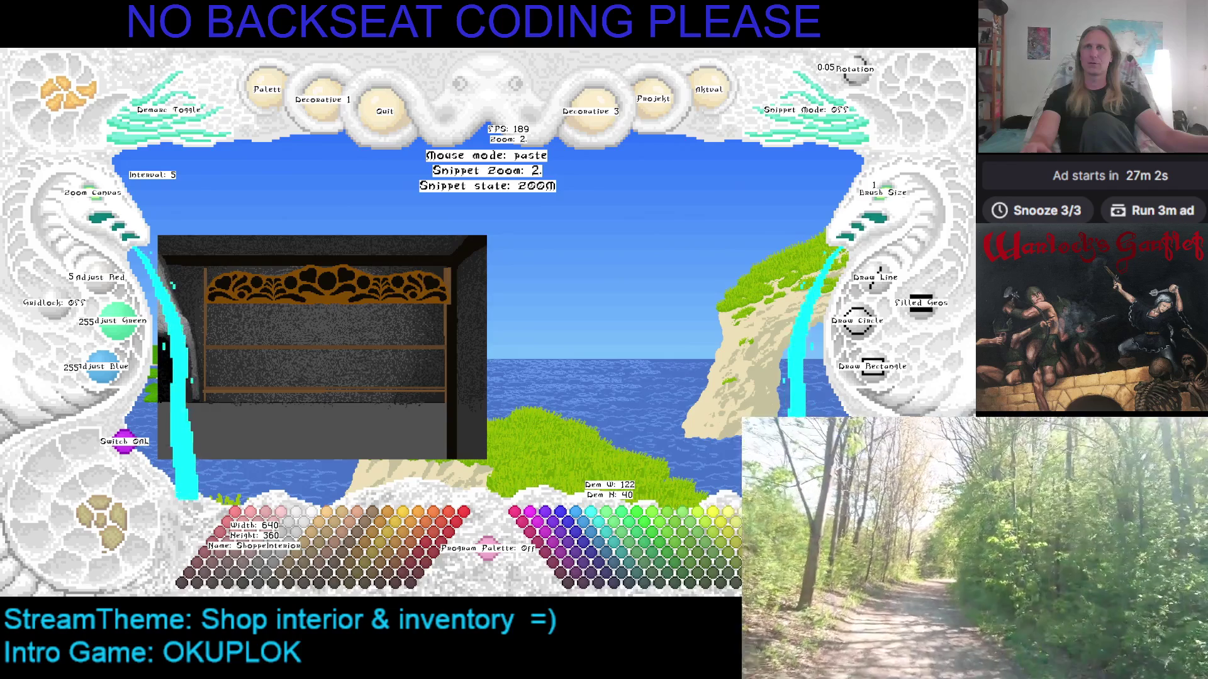
{"action": "key", "text": "Escape"}
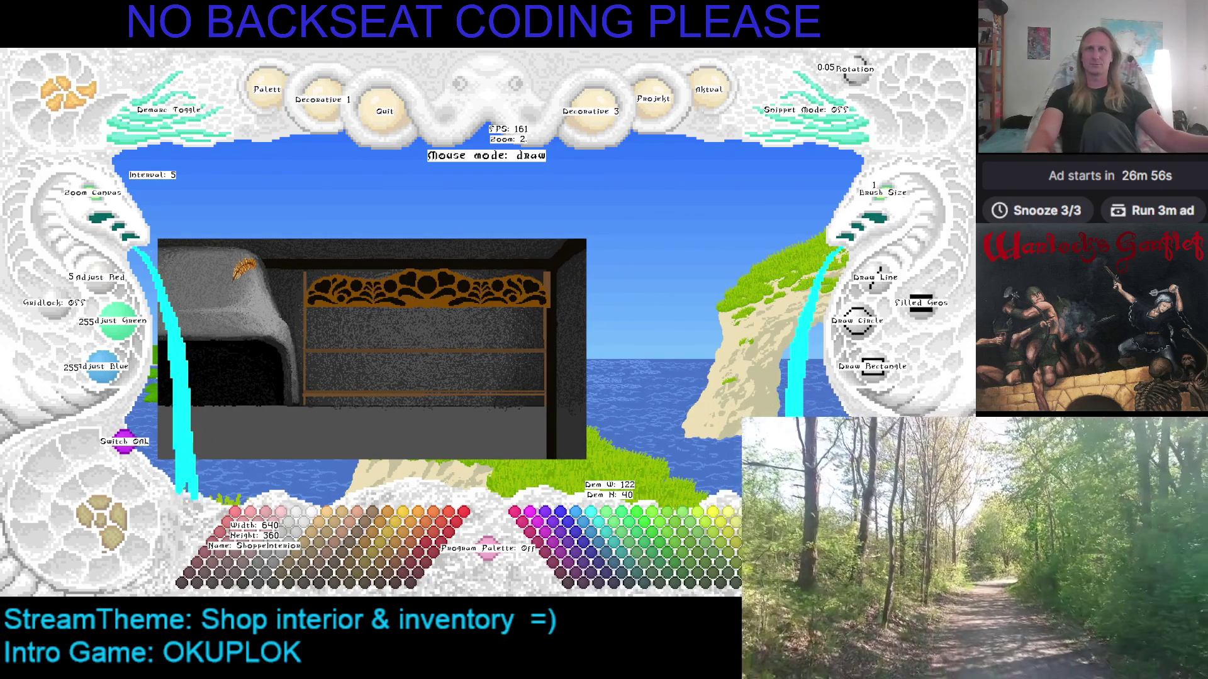
{"action": "key", "text": "h"}
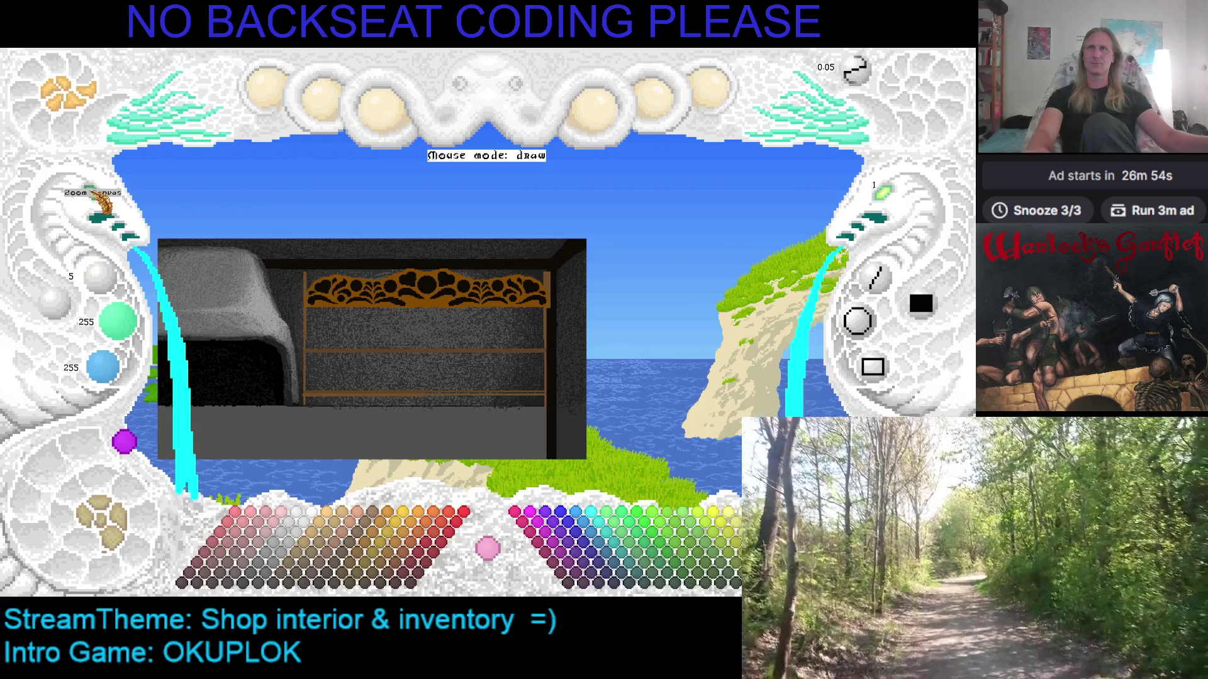
{"action": "scroll", "coordinate": [100, 202], "scroll_direction": "up", "scroll_amount": 2}
{"action": "scroll", "coordinate": [101, 202], "scroll_direction": "down", "scroll_amount": 1}
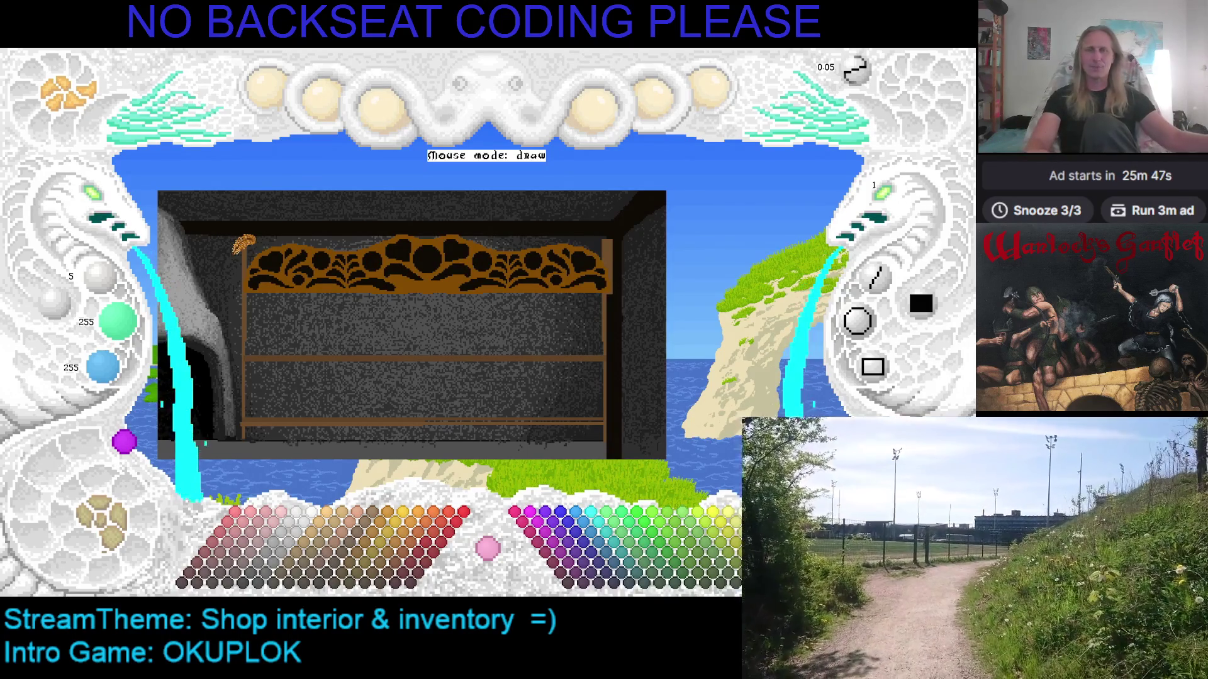
Quit the pixel-art editor, returning to the Google Maps satellite view of eastern Australia
{"action": "key", "text": "Escape"}
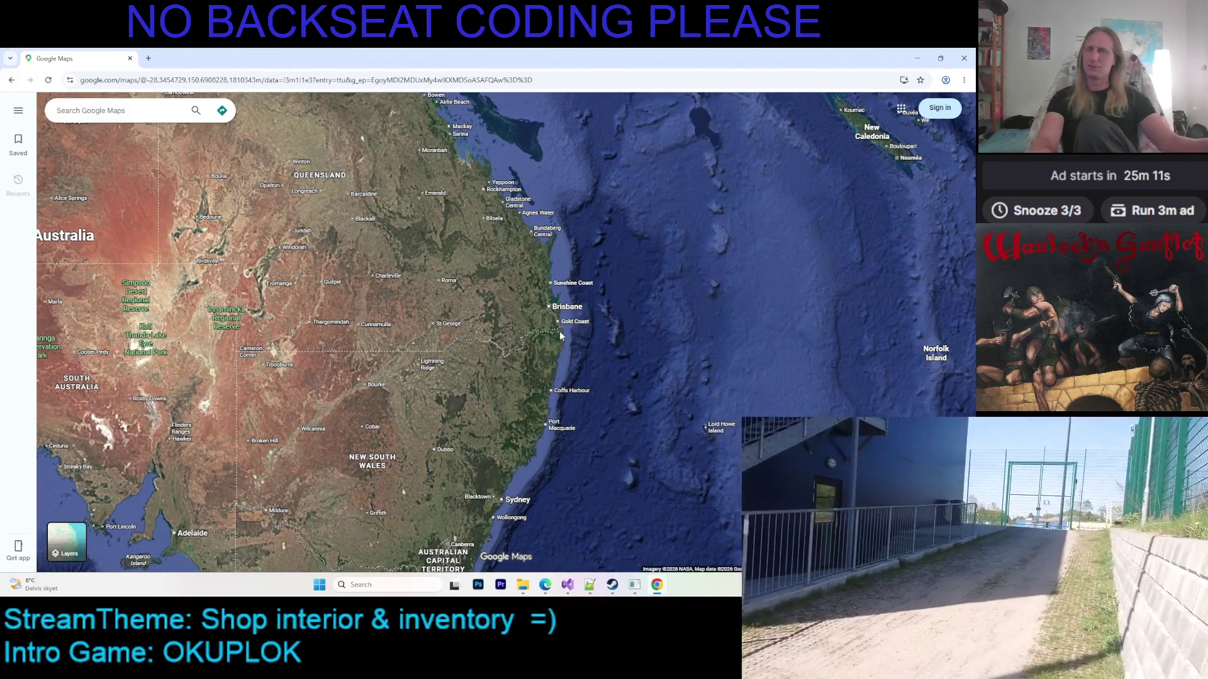
Zoom in toward the Brisbane coast, centring the view on Brisbane and Moreton Bay
{"action": "scroll", "coordinate": [524, 365], "scroll_direction": "up", "scroll_amount": 2}
{"action": "scroll", "coordinate": [510, 299], "scroll_direction": "up", "scroll_amount": 2}
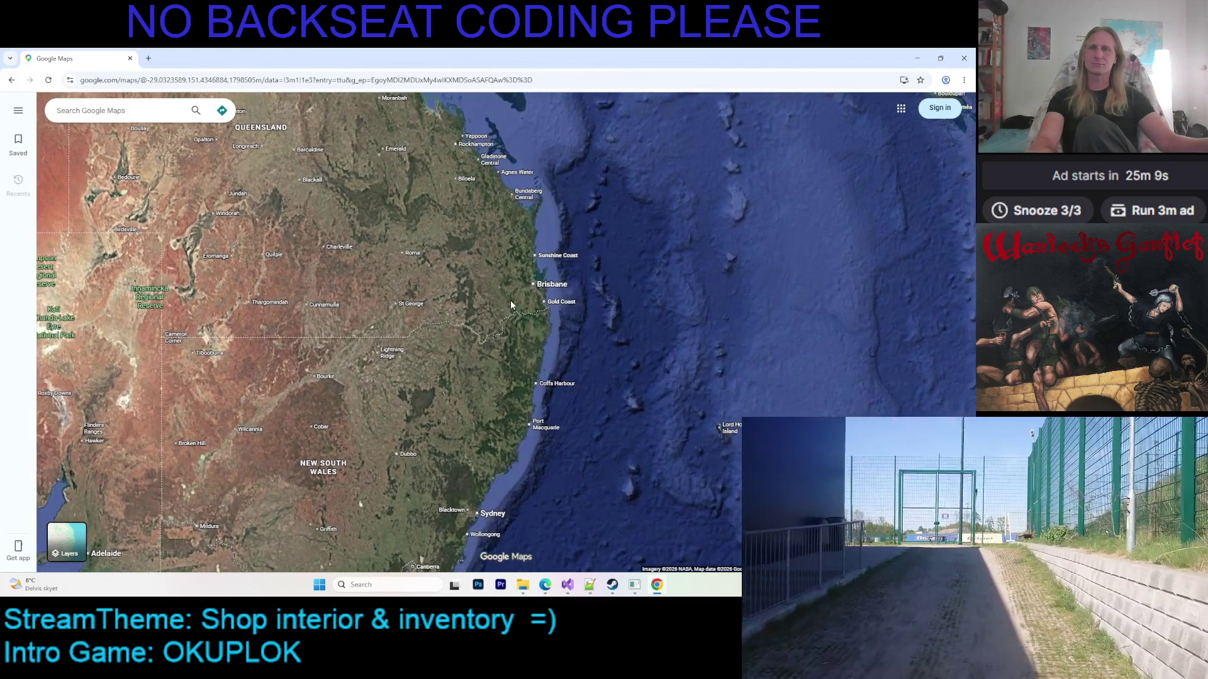
{"action": "scroll", "coordinate": [521, 308], "scroll_direction": "up", "scroll_amount": 5}
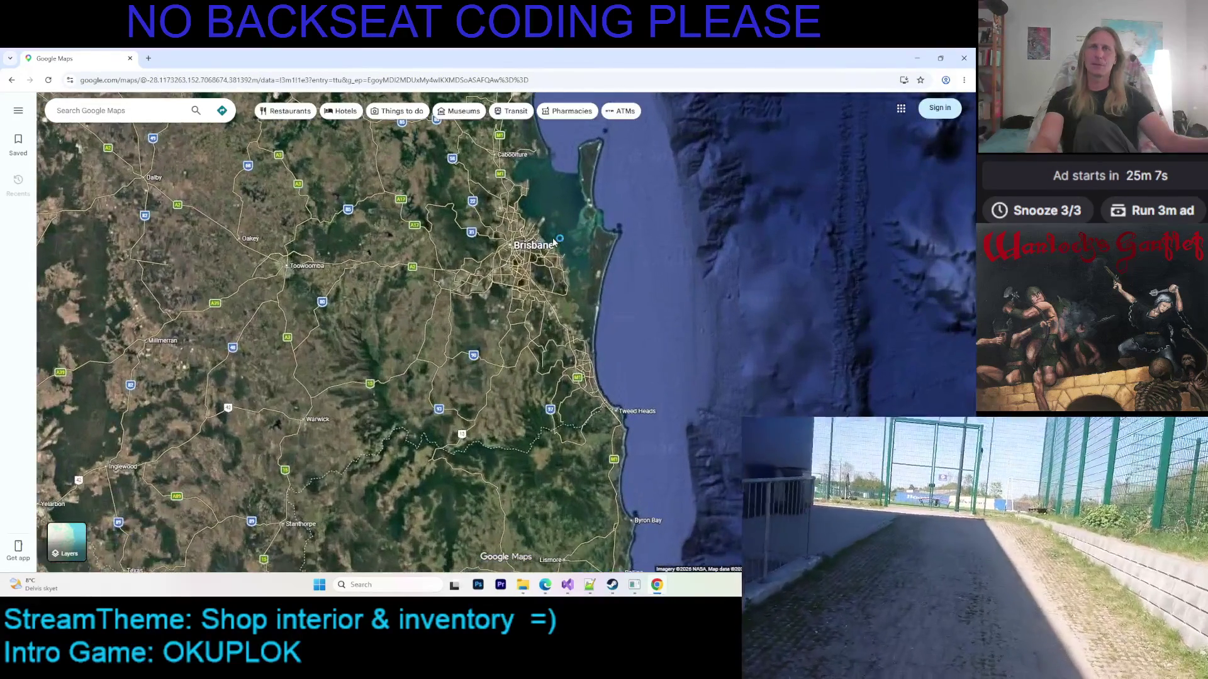
{"action": "scroll", "coordinate": [549, 274], "scroll_direction": "down", "scroll_amount": 3}
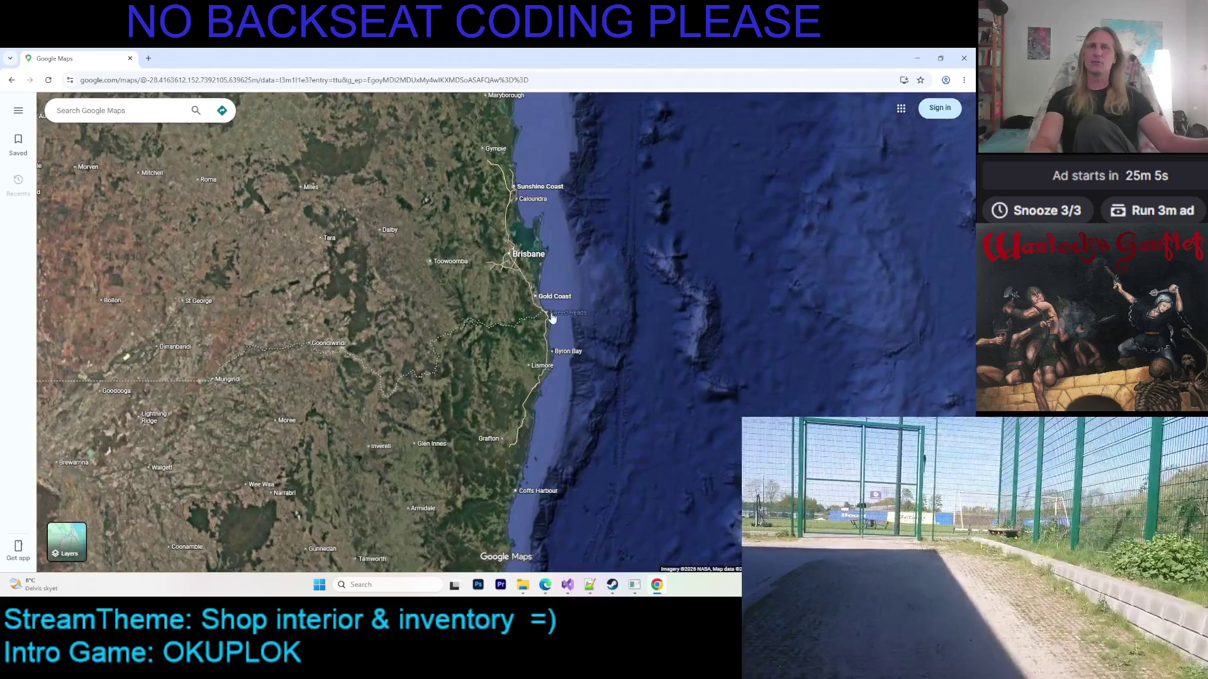
{"action": "left_click_drag", "start_coordinate": [551, 318], "coordinate": [548, 261]}
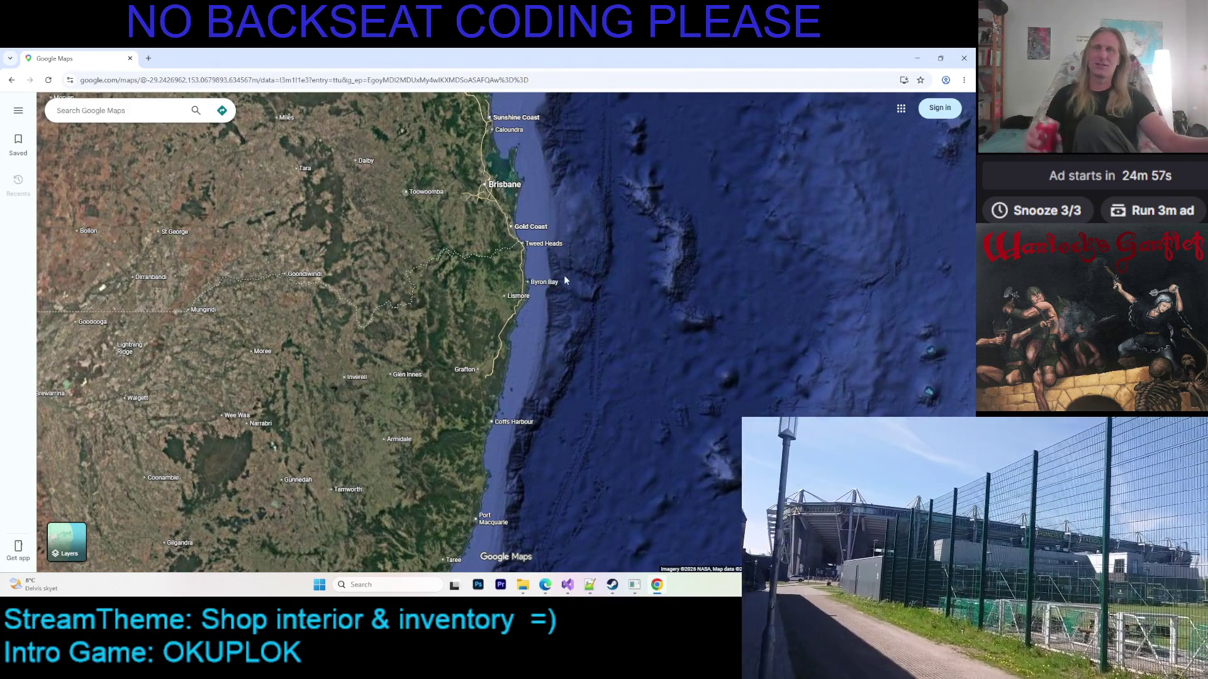
{"action": "scroll", "coordinate": [602, 222], "scroll_direction": "up", "scroll_amount": 3}
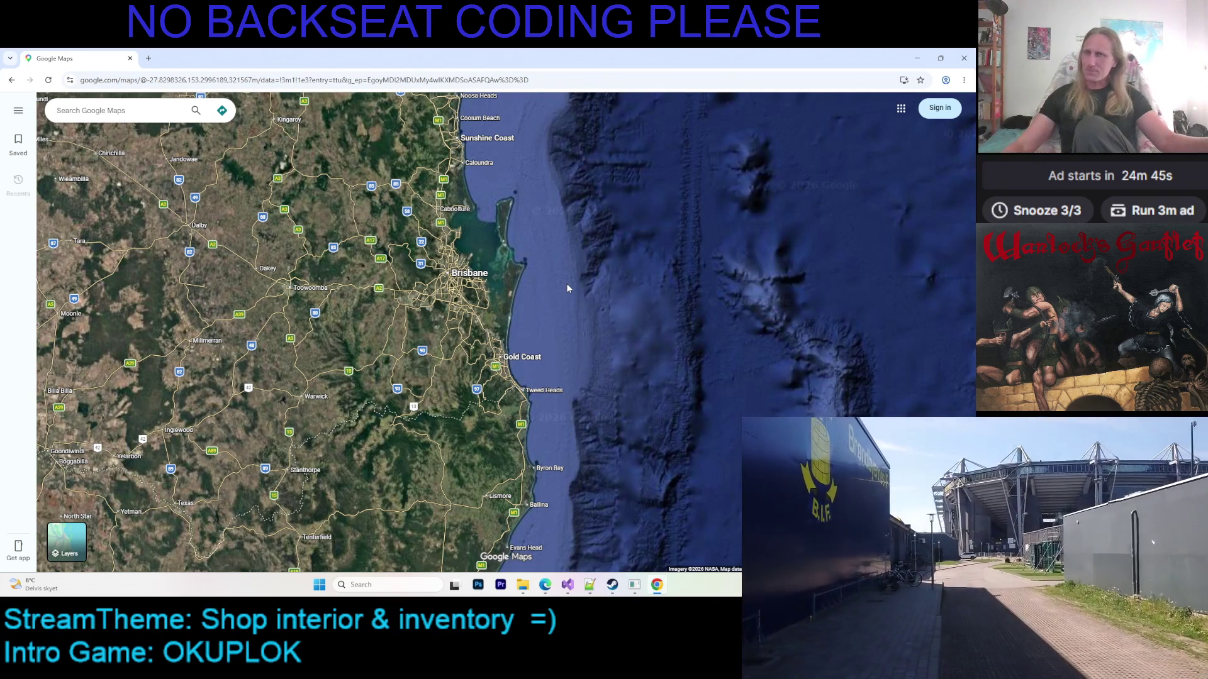
{"action": "scroll", "coordinate": [466, 272], "scroll_direction": "up", "scroll_amount": 2}
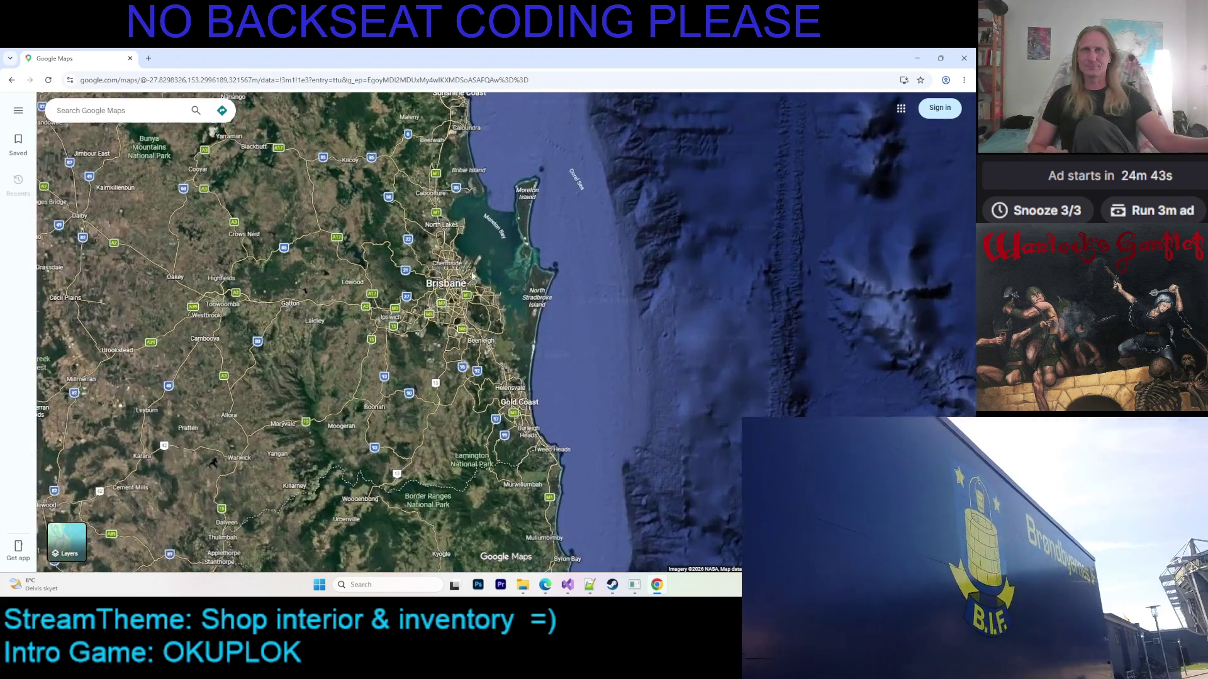
{"action": "scroll", "coordinate": [471, 270], "scroll_direction": "up", "scroll_amount": 3}
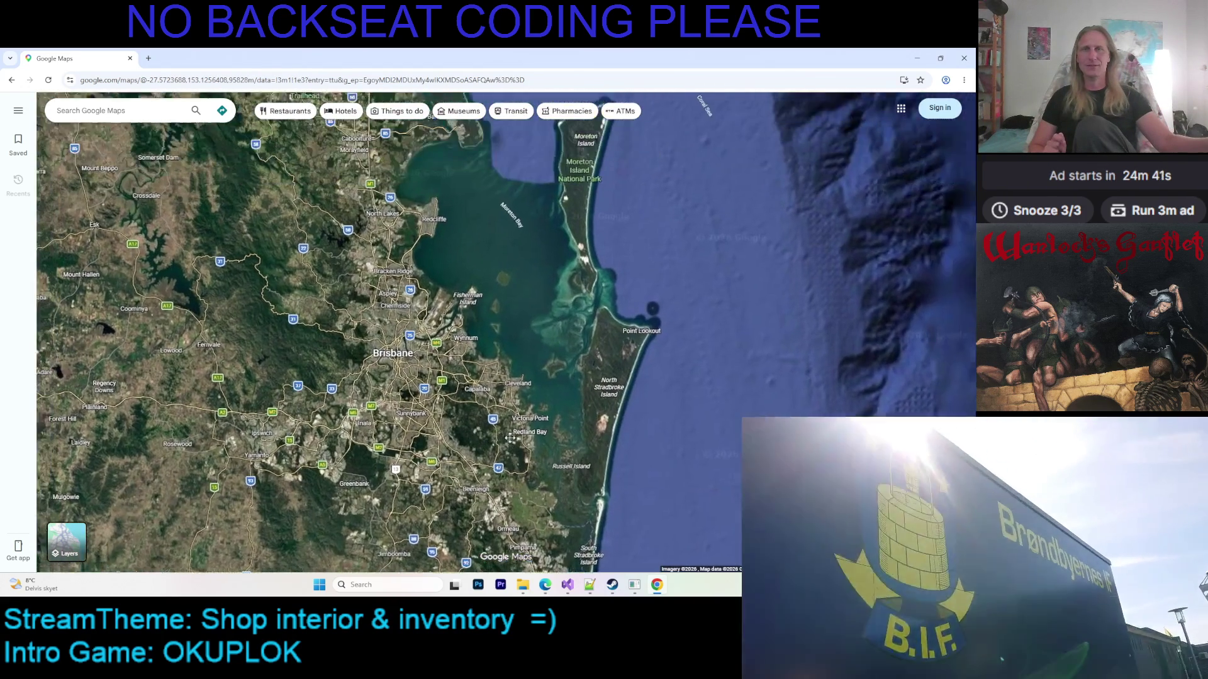
{"action": "left_click_drag", "start_coordinate": [510, 438], "coordinate": [551, 427]}
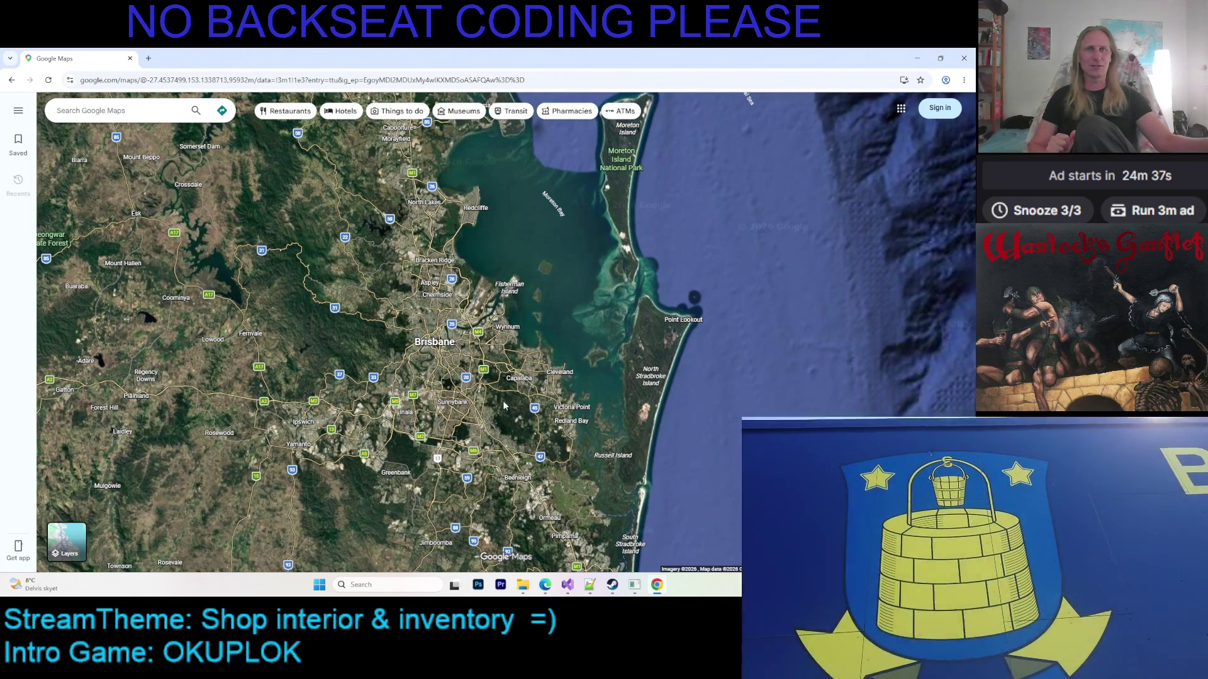
{"action": "scroll", "coordinate": [491, 377], "scroll_direction": "up", "scroll_amount": 2}
{"action": "scroll", "coordinate": [481, 368], "scroll_direction": "up", "scroll_amount": 3}
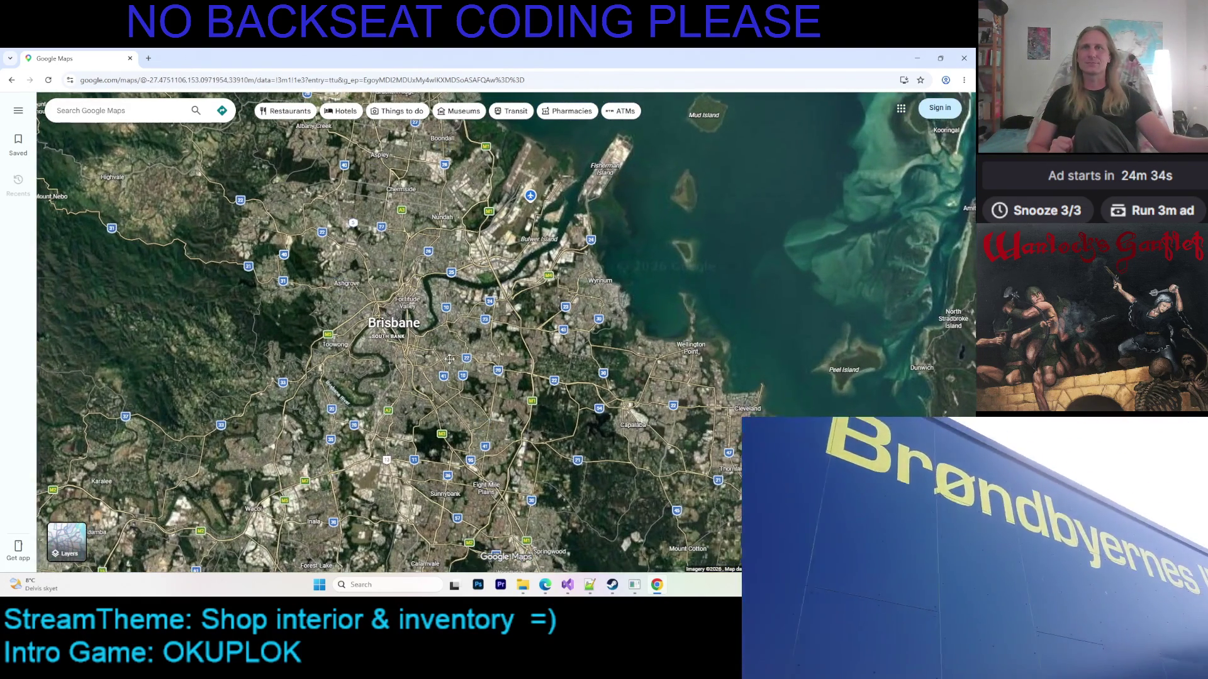
{"action": "left_click_drag", "start_coordinate": [450, 360], "coordinate": [526, 349]}
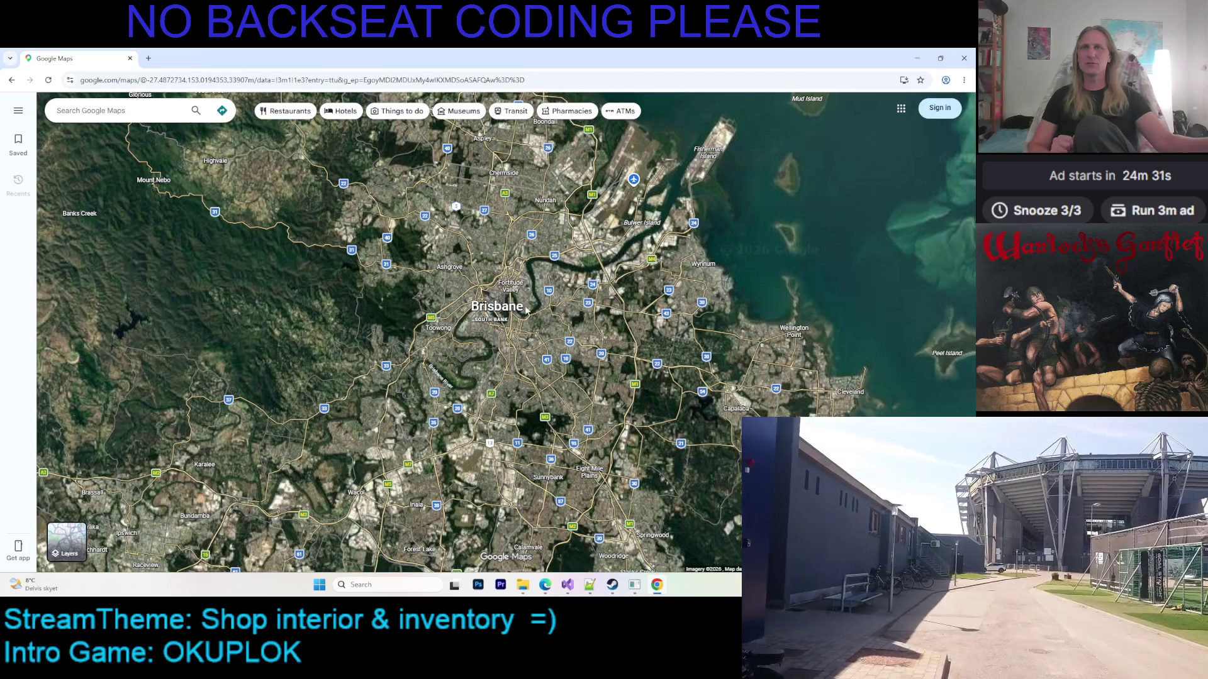
Zoom in on the Brisbane River bends, panning over Fortitude Valley, Windsor and Grange
{"action": "scroll", "coordinate": [527, 321], "scroll_direction": "up", "scroll_amount": 2}
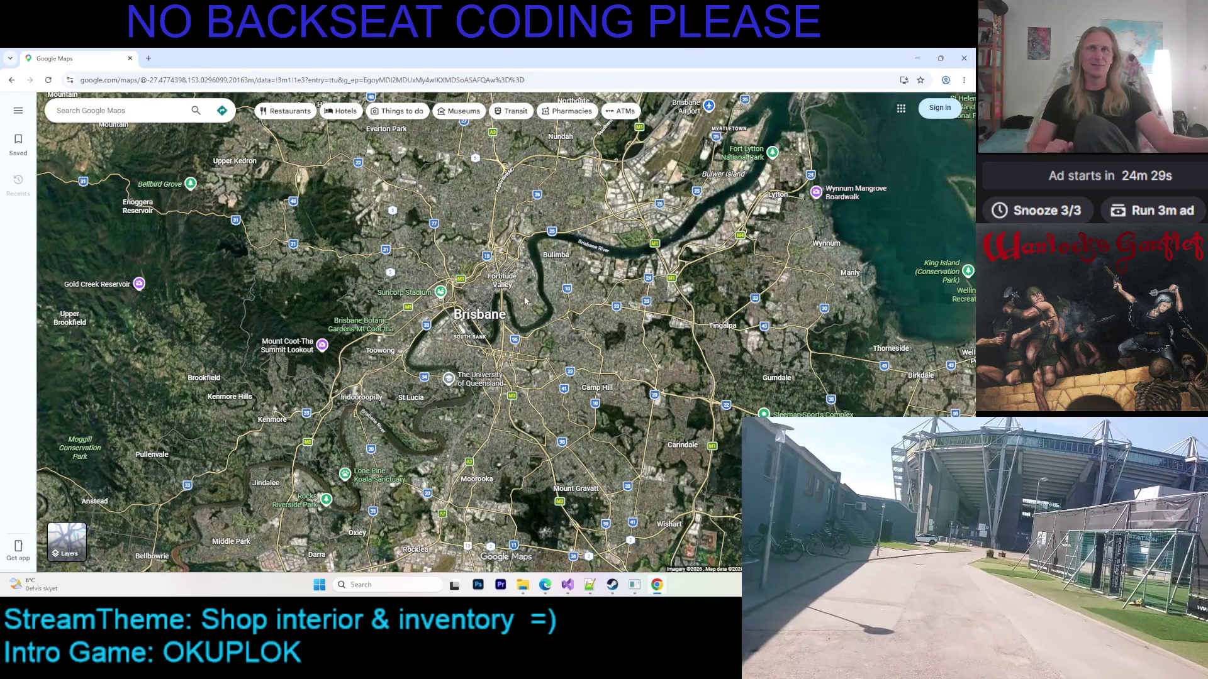
{"action": "scroll", "coordinate": [523, 303], "scroll_direction": "up", "scroll_amount": 1}
{"action": "scroll", "coordinate": [479, 271], "scroll_direction": "up", "scroll_amount": 1}
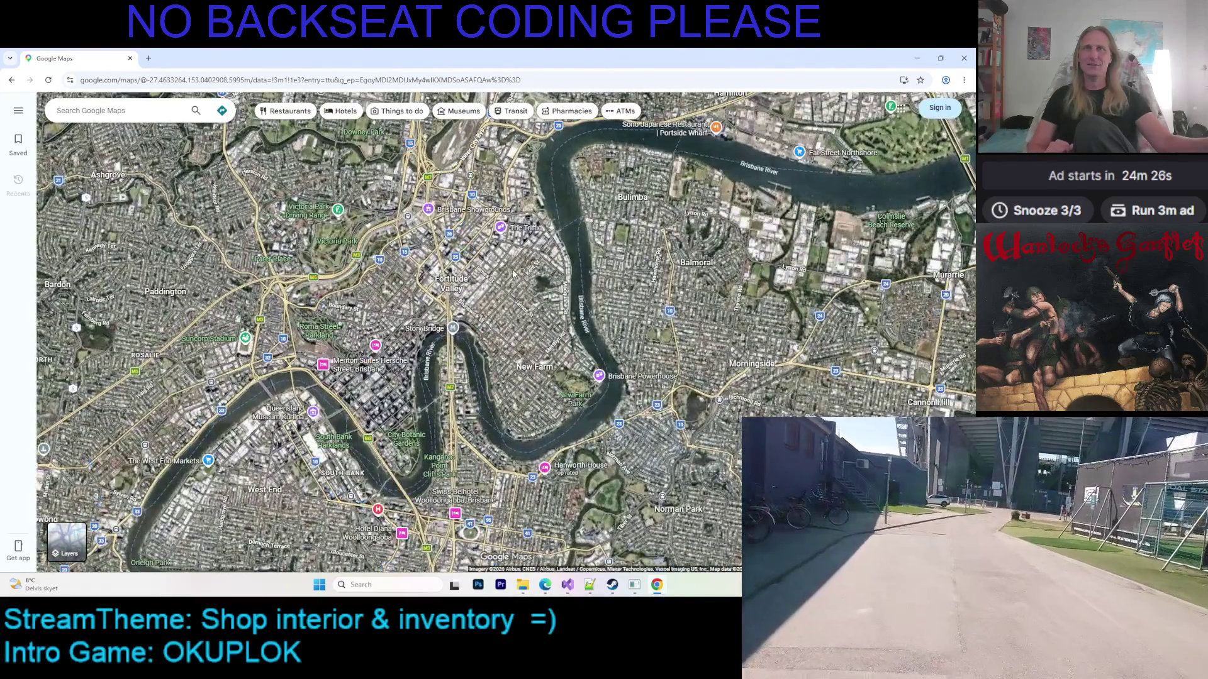
{"action": "scroll", "coordinate": [494, 324], "scroll_direction": "up", "scroll_amount": 1}
{"action": "left_click_drag", "start_coordinate": [378, 571], "coordinate": [448, 491]}
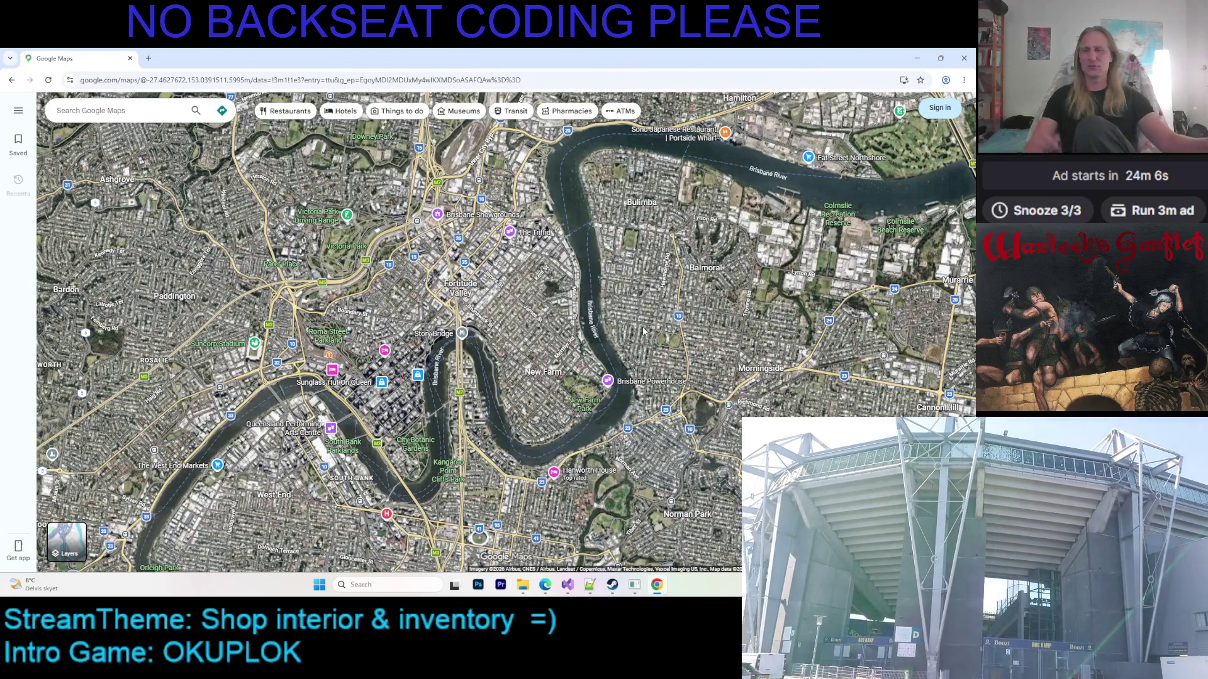
{"action": "left_click_drag", "start_coordinate": [608, 266], "coordinate": [644, 279]}
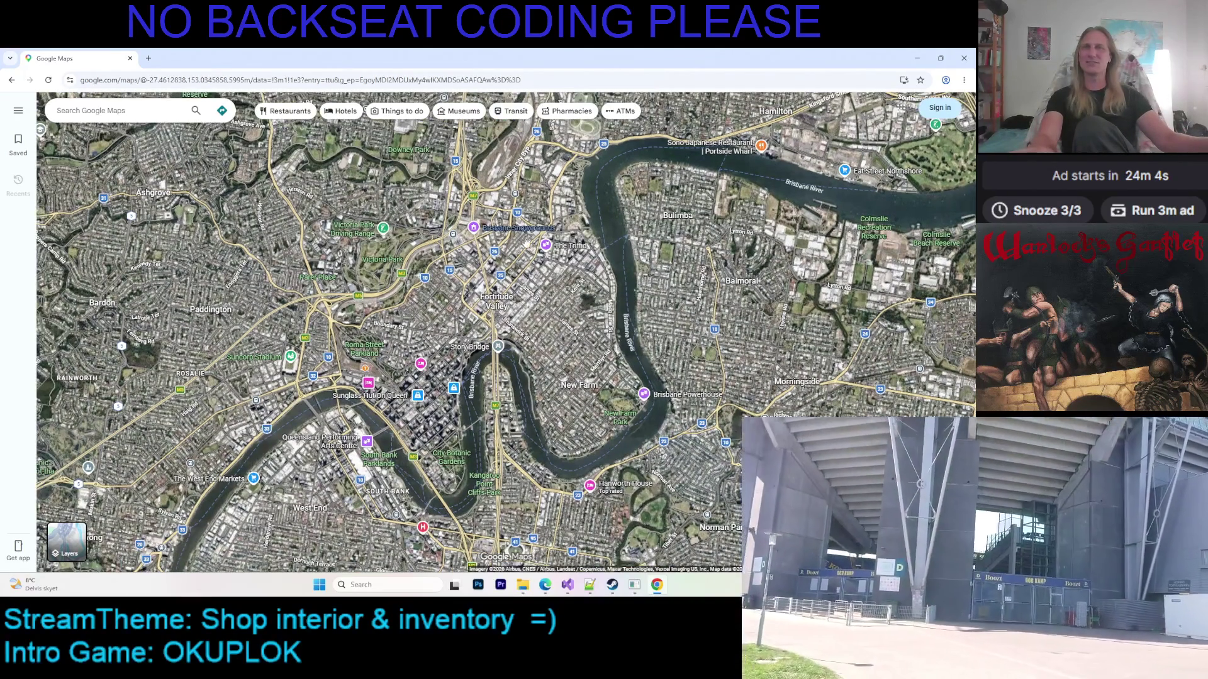
{"action": "scroll", "coordinate": [530, 240], "scroll_direction": "up", "scroll_amount": 3}
{"action": "left_click_drag", "start_coordinate": [521, 358], "coordinate": [518, 291]}
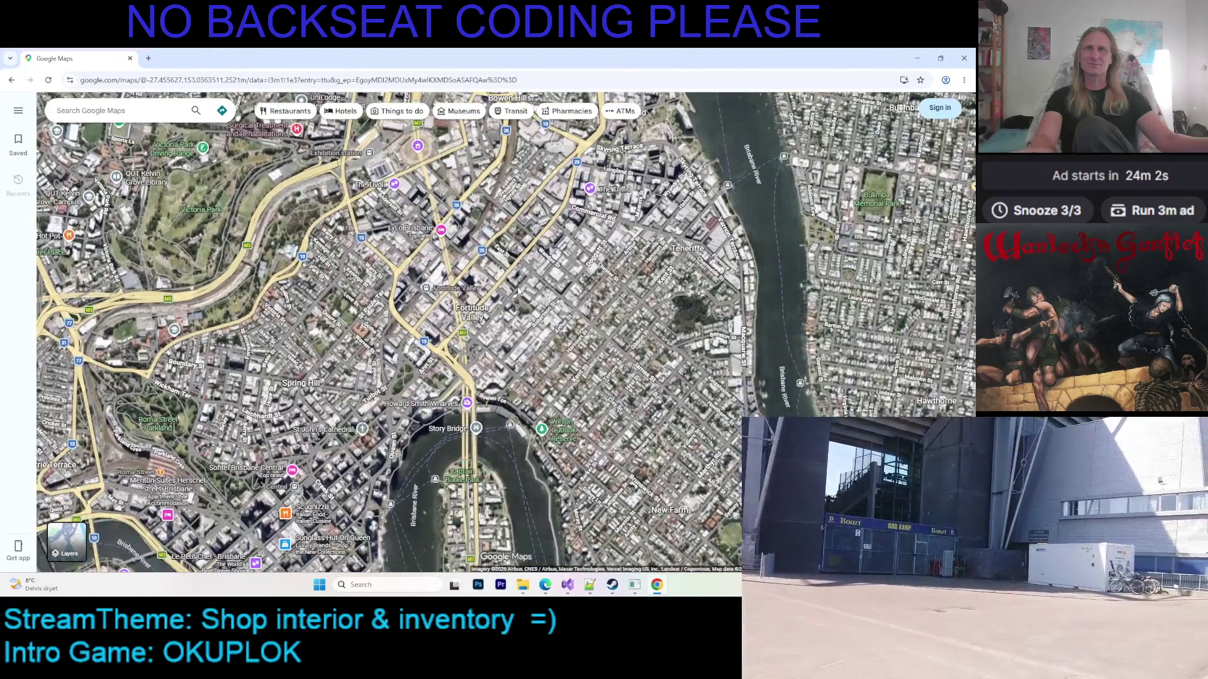
{"action": "right_click", "coordinate": [527, 301]}
{"action": "scroll", "coordinate": [534, 302], "scroll_direction": "down", "scroll_amount": 3}
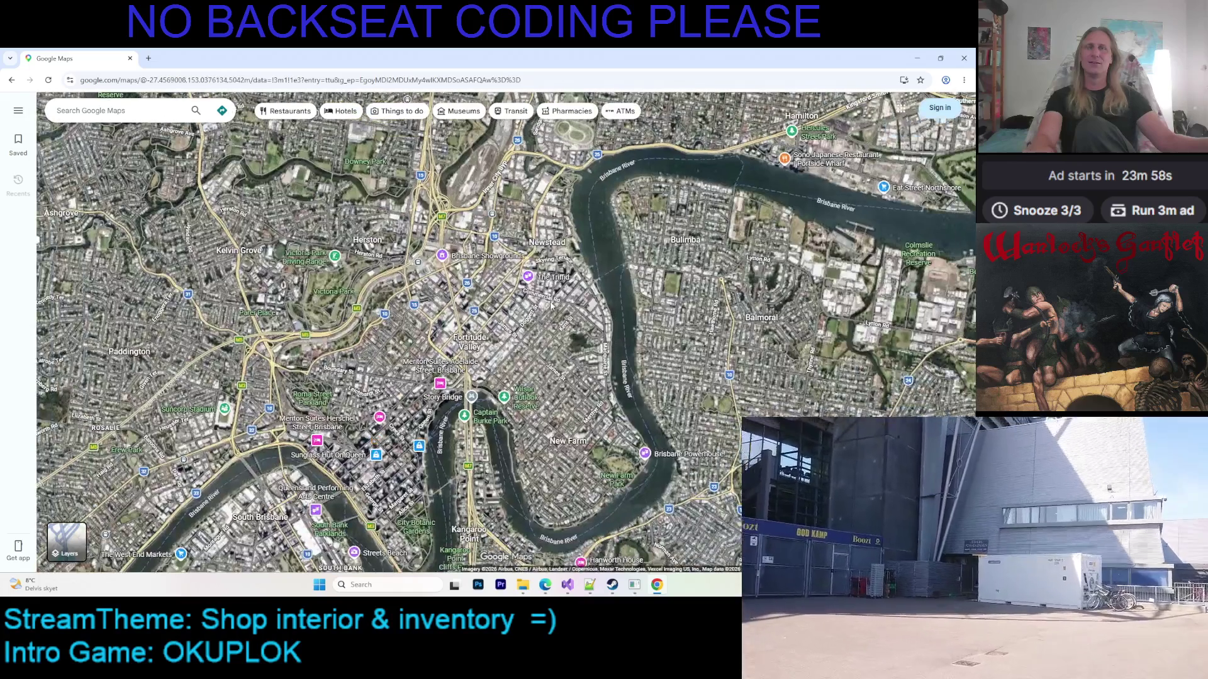
{"action": "mouse_move", "coordinate": [534, 303]}
{"action": "left_mouse_down"}
{"action": "mouse_move", "coordinate": [609, 378]}
{"action": "mouse_move", "coordinate": [642, 330]}
{"action": "left_mouse_up"}
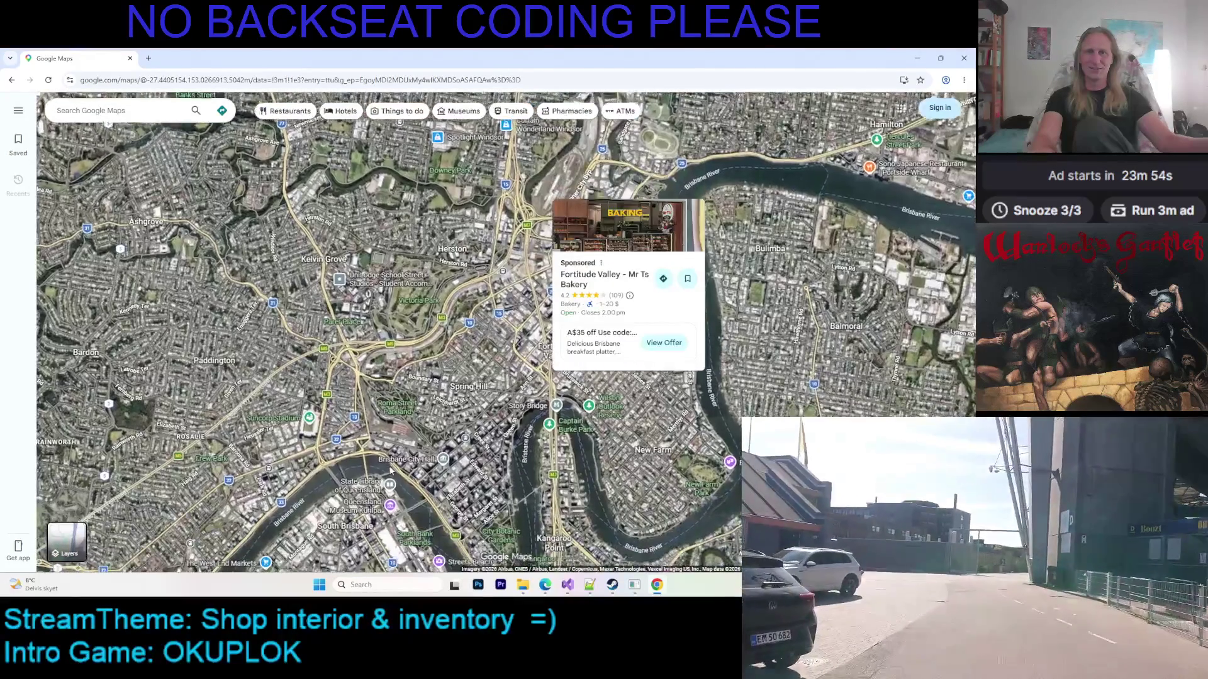
{"action": "left_click_drag", "start_coordinate": [482, 517], "coordinate": [460, 383]}
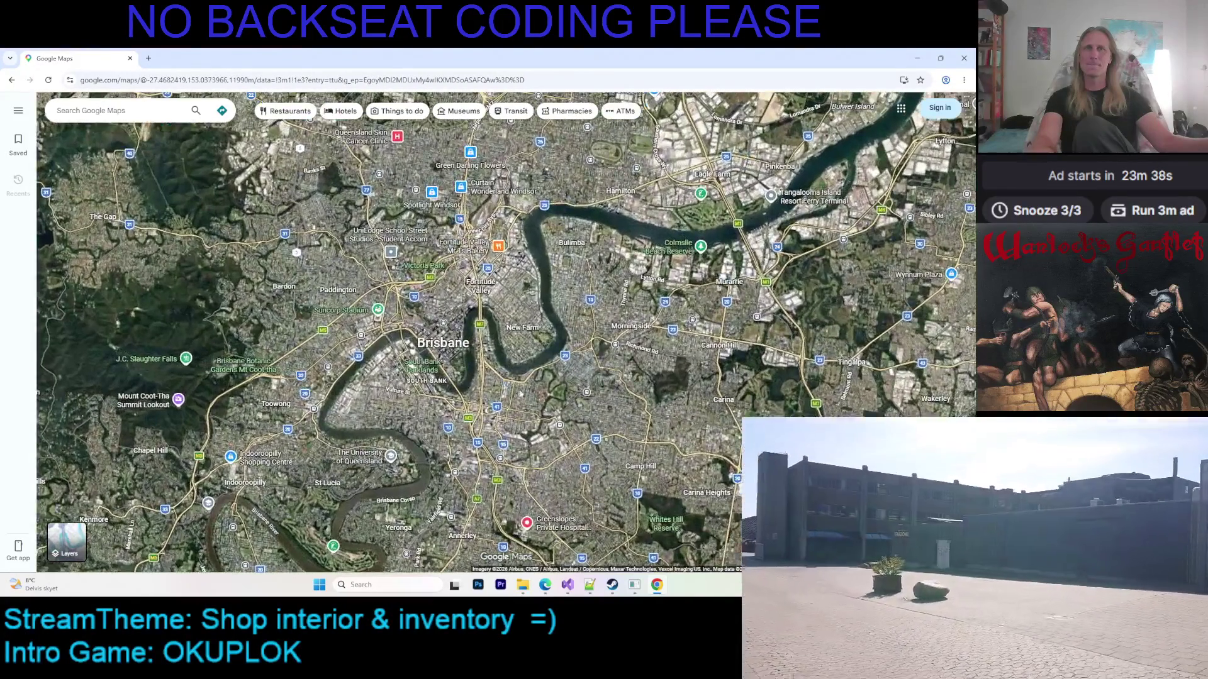
Recentre on Brisbane city and bring the southern suburbs into view
{"action": "scroll", "coordinate": [506, 376], "scroll_direction": "up", "scroll_amount": 1}
{"action": "mouse_move", "coordinate": [506, 376]}
{"action": "left_mouse_down"}
{"action": "mouse_move", "coordinate": [541, 258]}
{"action": "mouse_move", "coordinate": [564, 303]}
{"action": "mouse_move", "coordinate": [488, 421]}
{"action": "mouse_move", "coordinate": [492, 444]}
{"action": "left_mouse_up"}
{"action": "scroll", "coordinate": [564, 303], "scroll_direction": "down", "scroll_amount": 2}
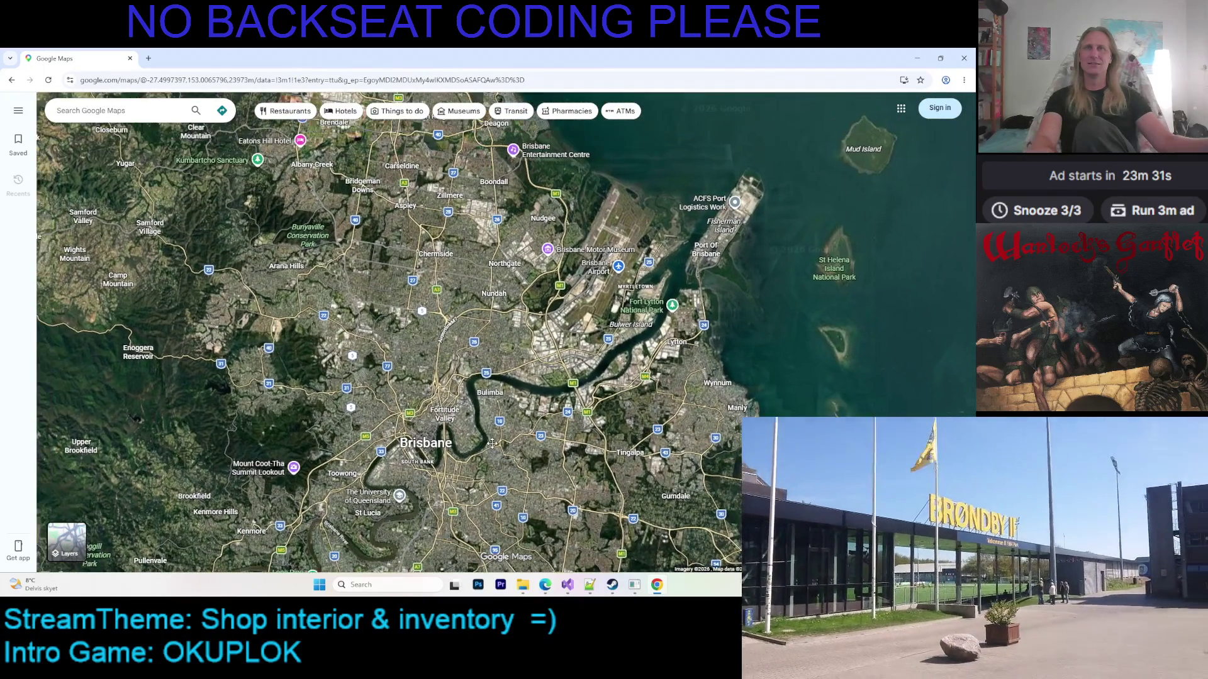
{"action": "scroll", "coordinate": [493, 443], "scroll_direction": "down", "scroll_amount": 2}
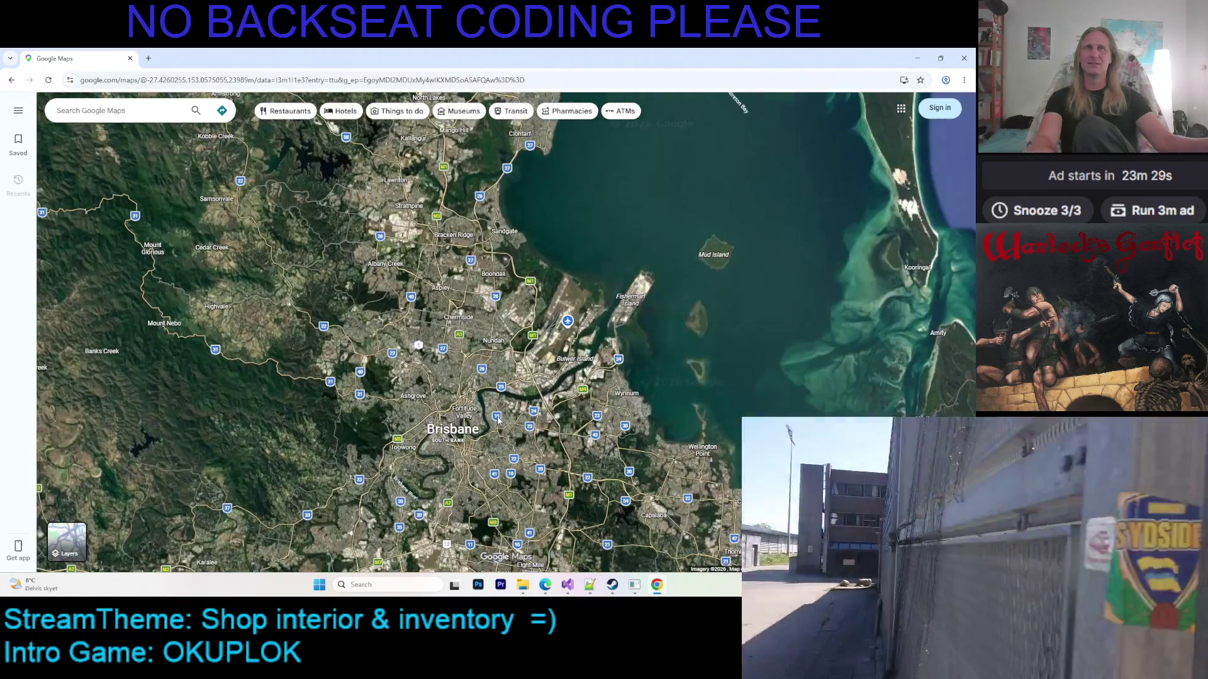
{"action": "scroll", "coordinate": [505, 414], "scroll_direction": "up", "scroll_amount": 2}
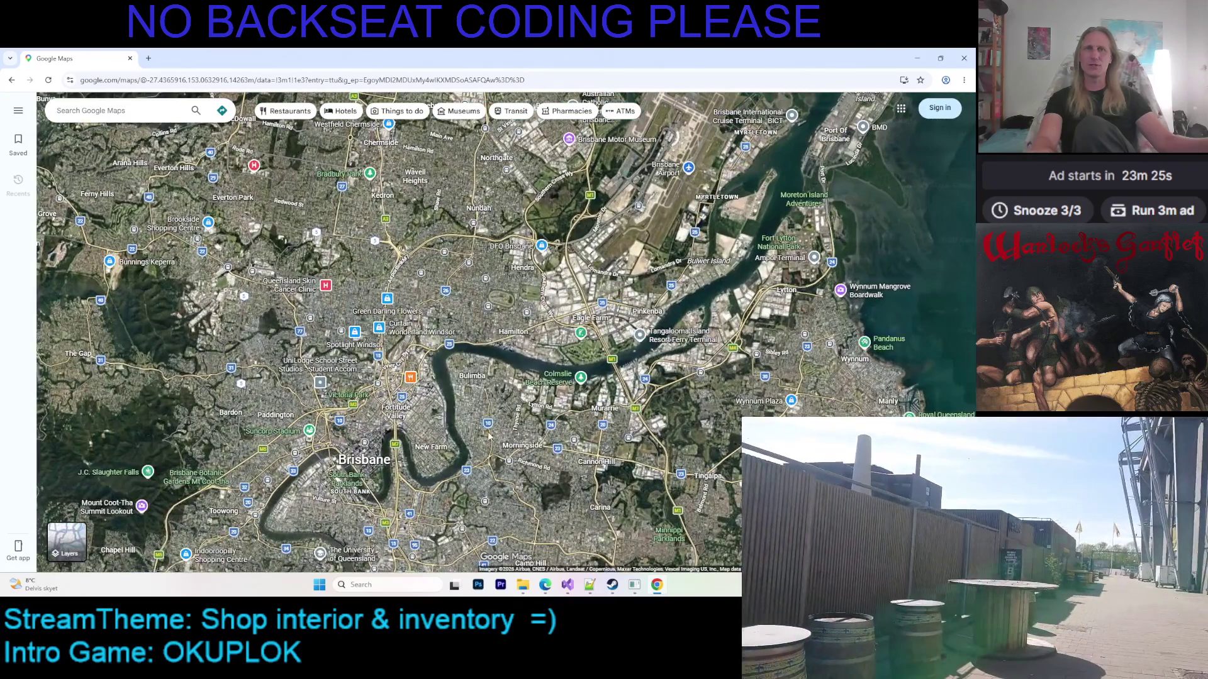
{"action": "left_click_drag", "start_coordinate": [489, 434], "coordinate": [483, 227]}
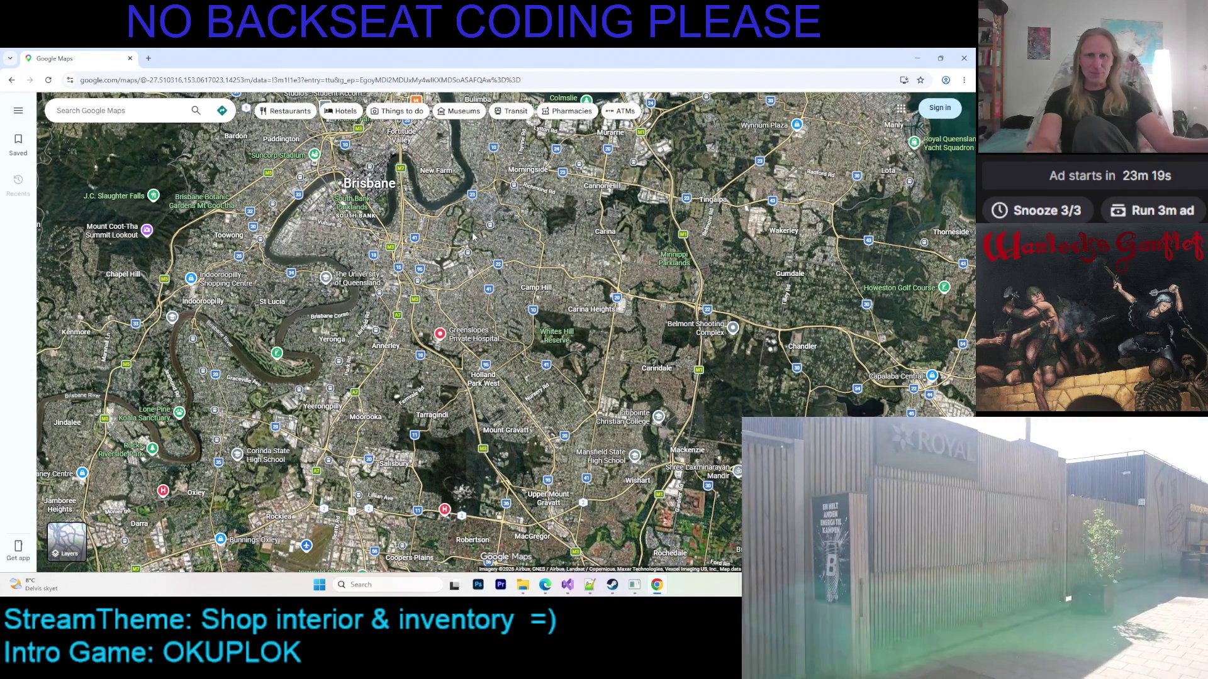
Zoom in close on Paddington around Latrobe Terrace and Enoggera Terrace
{"action": "scroll", "coordinate": [466, 219], "scroll_direction": "up", "scroll_amount": 5}
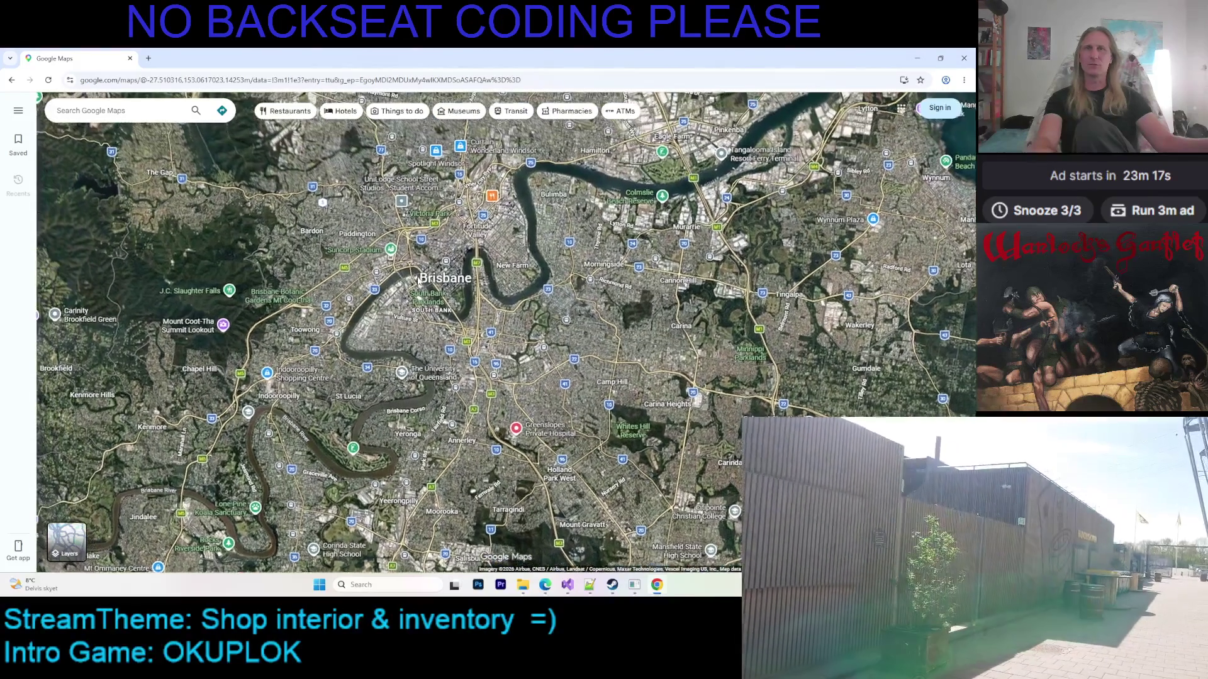
{"action": "scroll", "coordinate": [424, 273], "scroll_direction": "up", "scroll_amount": 3}
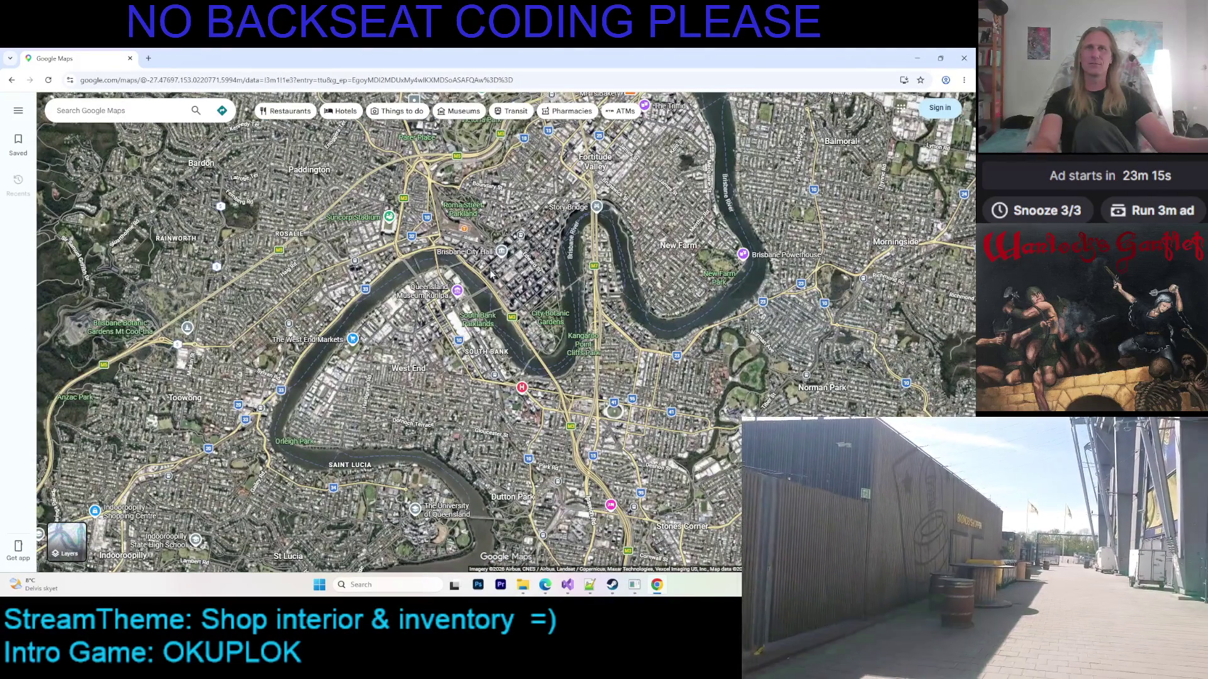
{"action": "scroll", "coordinate": [492, 274], "scroll_direction": "down", "scroll_amount": 8}
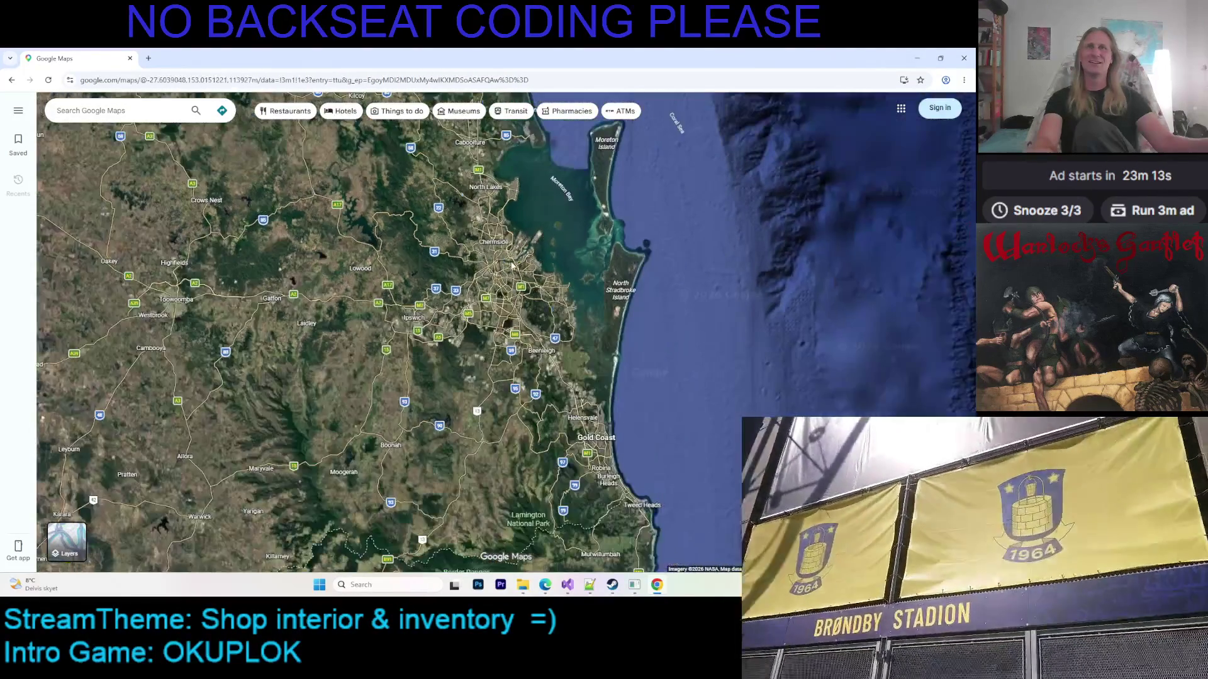
{"action": "scroll", "coordinate": [439, 281], "scroll_direction": "up", "scroll_amount": 3}
{"action": "scroll", "coordinate": [468, 293], "scroll_direction": "up", "scroll_amount": 2}
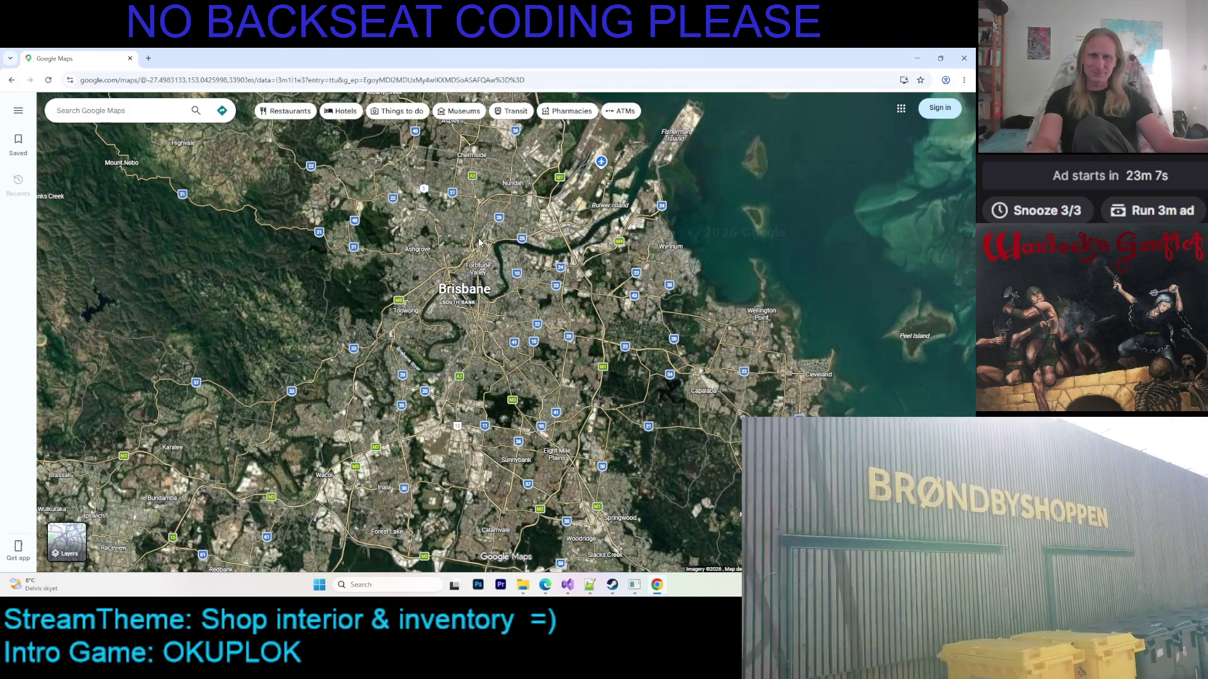
{"action": "scroll", "coordinate": [436, 269], "scroll_direction": "up", "scroll_amount": 5}
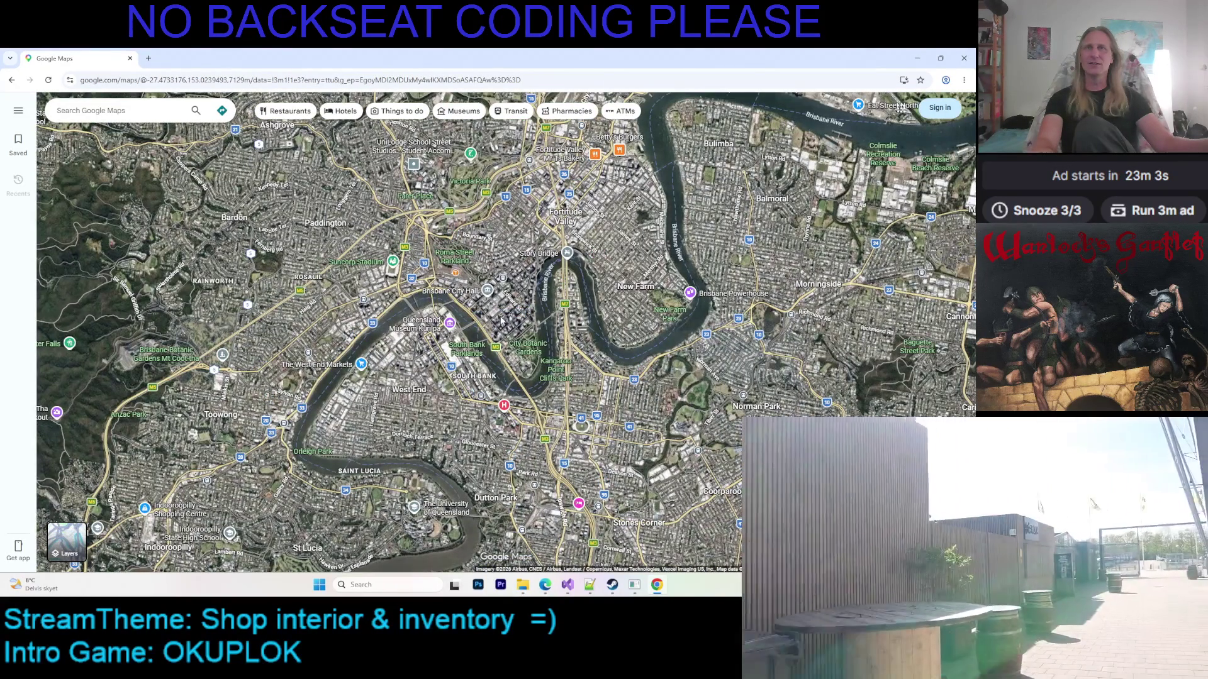
{"action": "scroll", "coordinate": [502, 320], "scroll_direction": "down", "scroll_amount": 2}
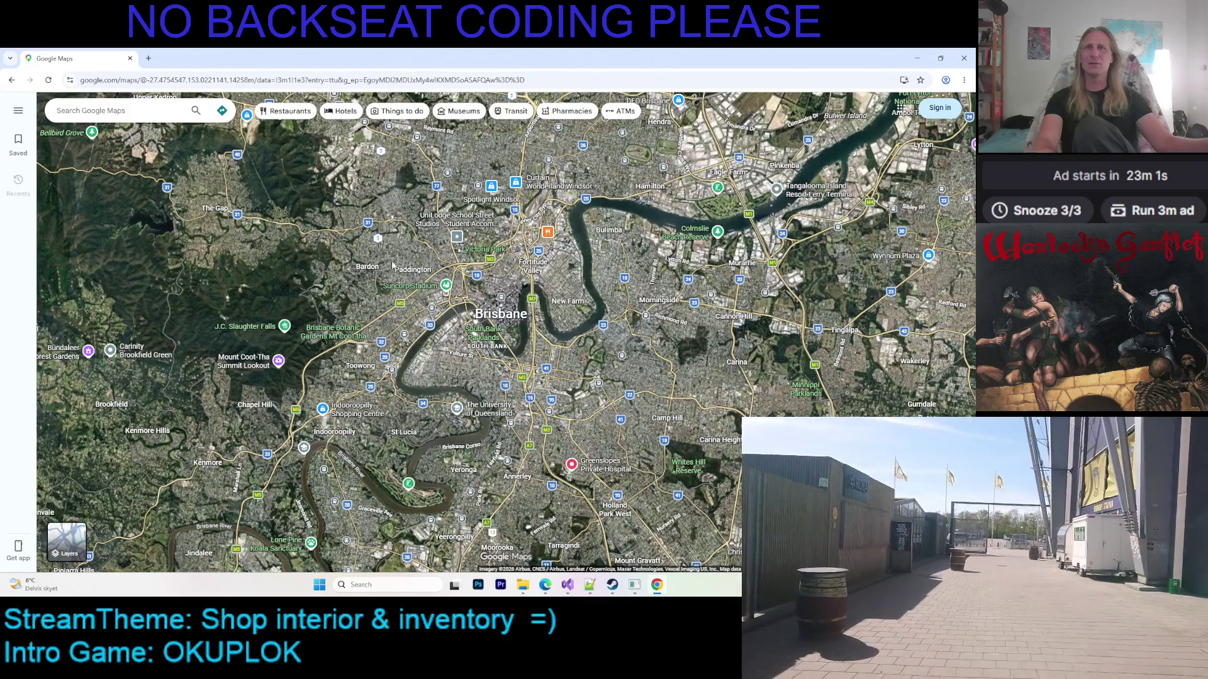
{"action": "scroll", "coordinate": [404, 288], "scroll_direction": "up", "scroll_amount": 2}
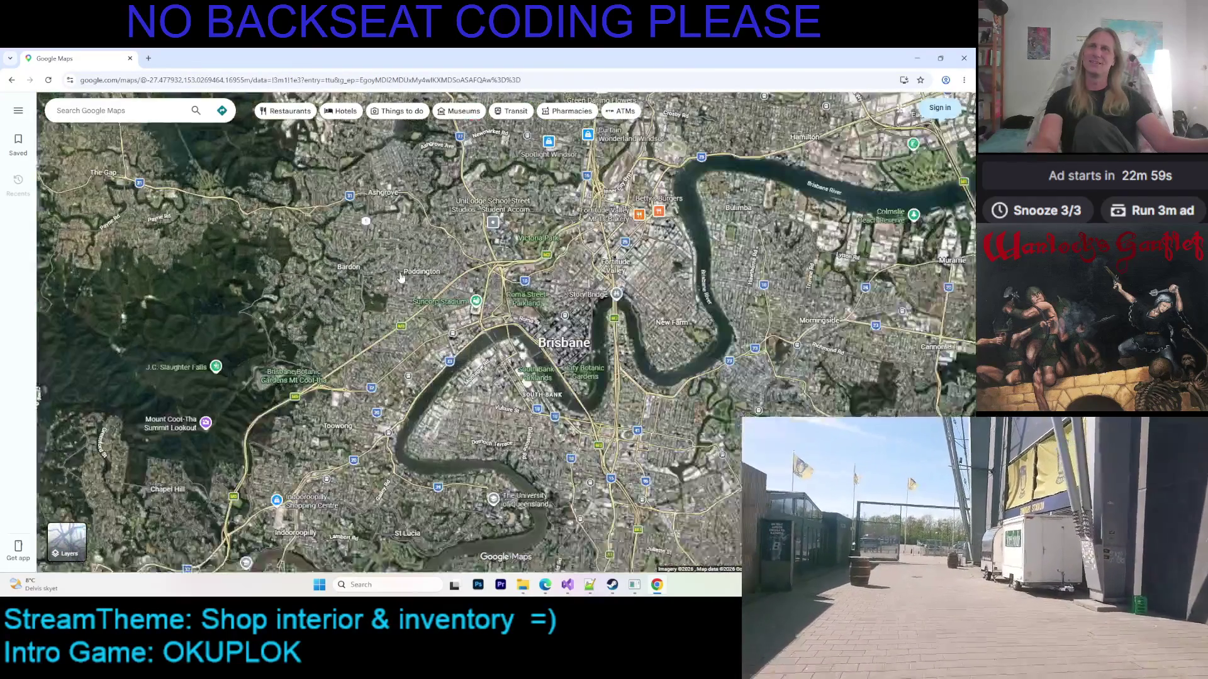
{"action": "scroll", "coordinate": [409, 285], "scroll_direction": "up", "scroll_amount": 6}
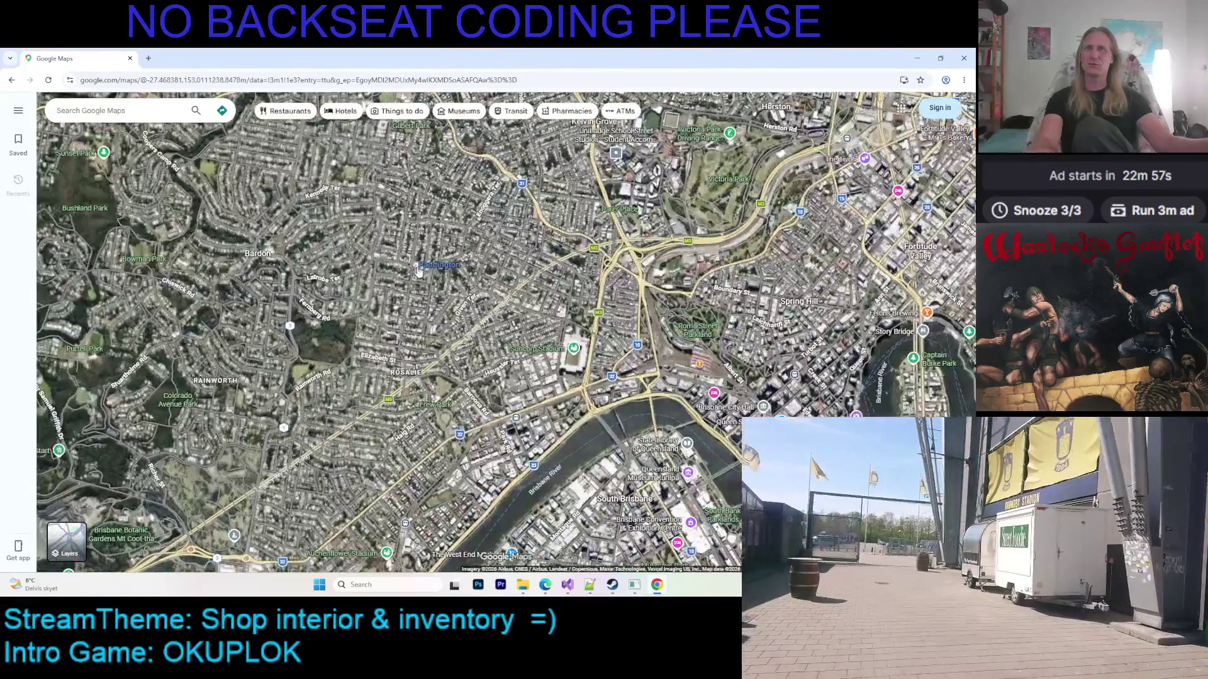
{"action": "mouse_move", "coordinate": [409, 285]}
{"action": "scroll", "coordinate": [426, 299], "scroll_direction": "up", "scroll_amount": 3}
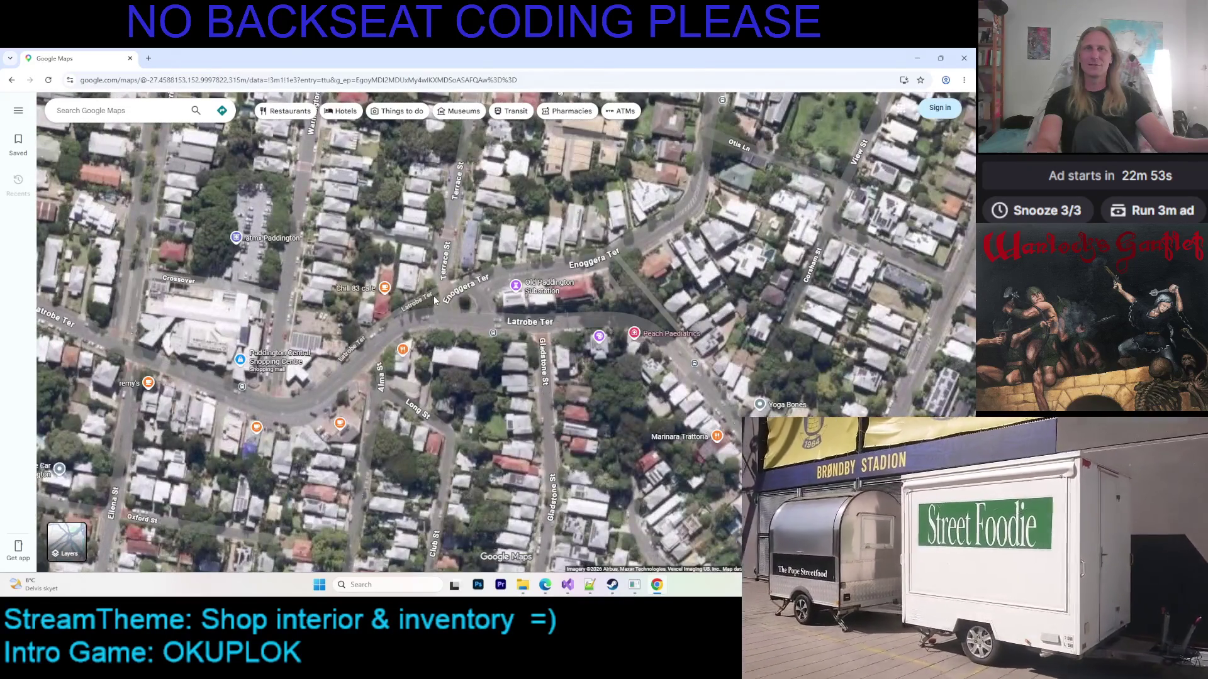
{"action": "mouse_move", "coordinate": [439, 303]}
{"action": "left_mouse_down"}
{"action": "mouse_move", "coordinate": [353, 384]}
{"action": "mouse_move", "coordinate": [448, 361]}
{"action": "left_mouse_up"}
{"action": "left_click", "coordinate": [431, 289]}
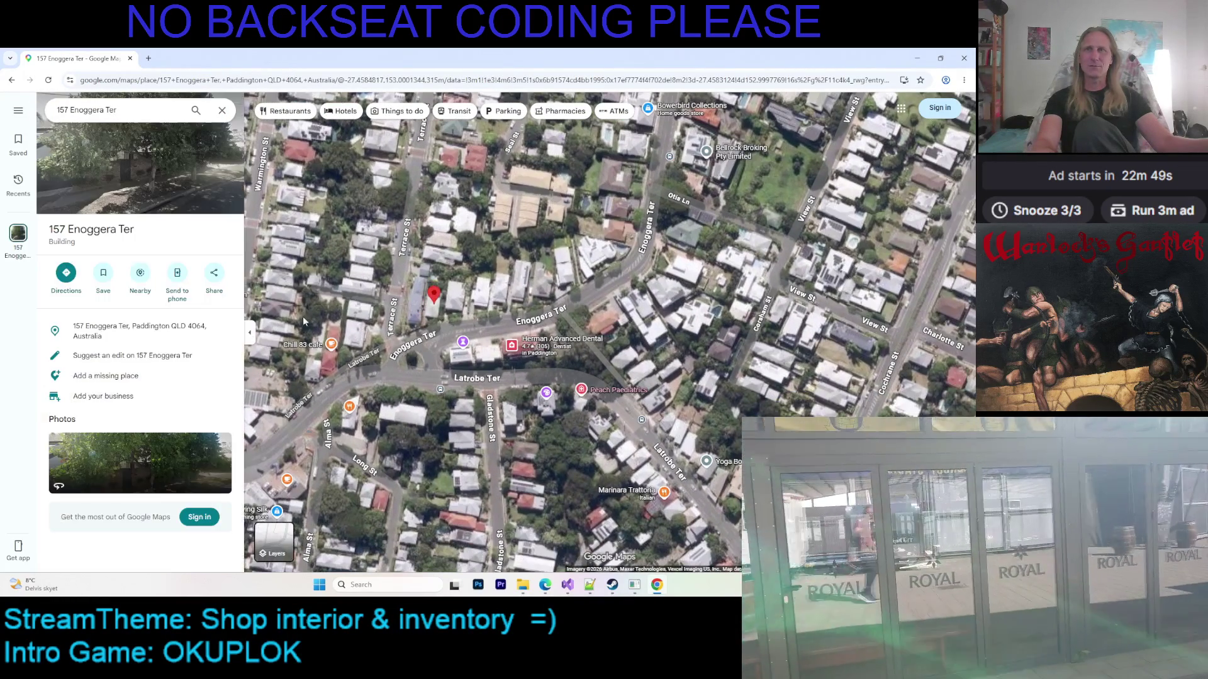
{"action": "left_click", "coordinate": [338, 296]}
{"action": "scroll", "coordinate": [459, 372], "scroll_direction": "up", "scroll_amount": 2}
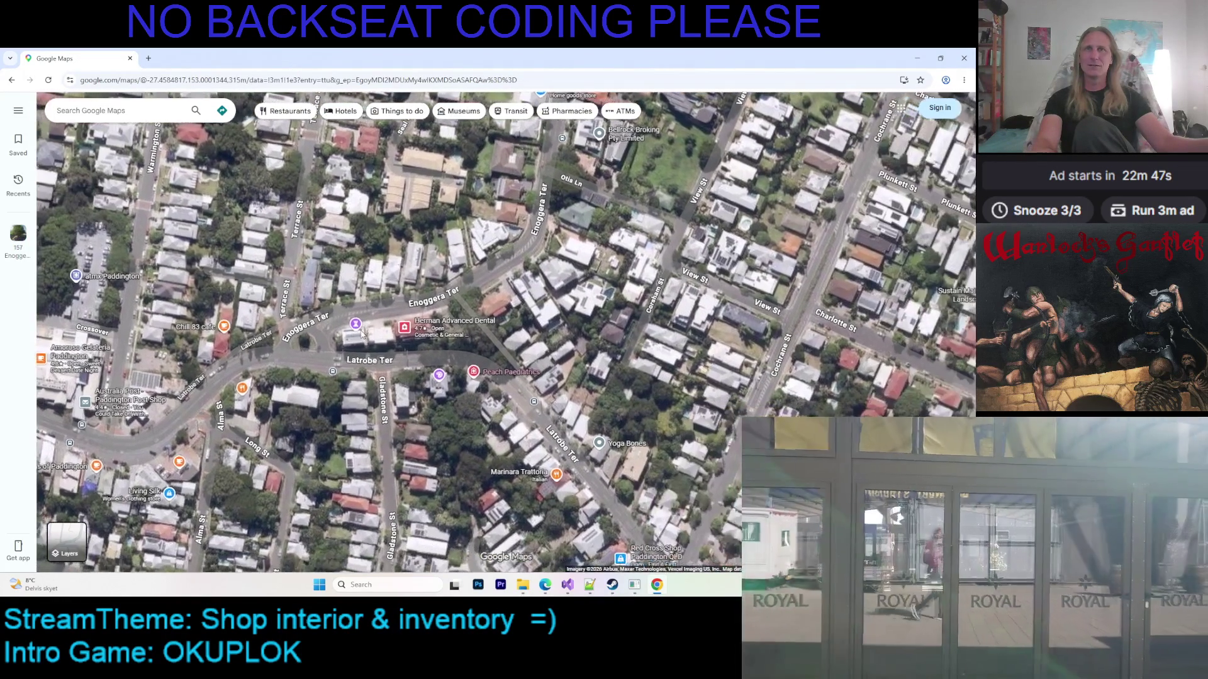
{"action": "scroll", "coordinate": [322, 330], "scroll_direction": "up", "scroll_amount": 2}
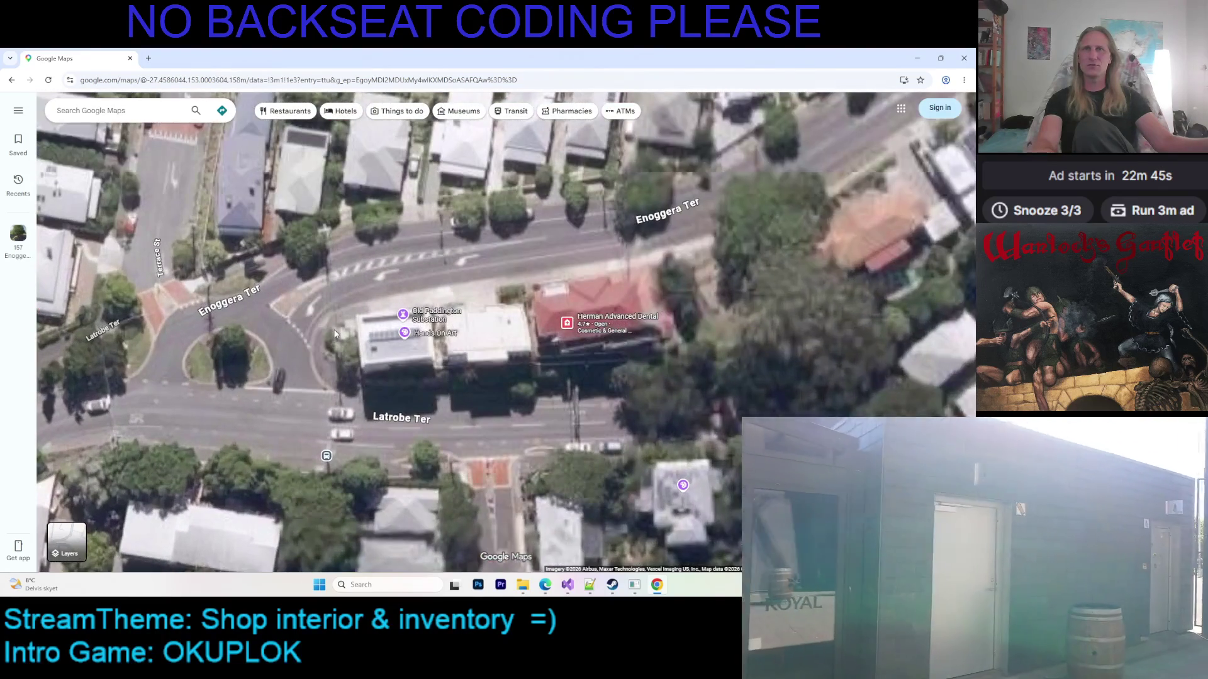
{"action": "mouse_move", "coordinate": [335, 334]}
{"action": "left_mouse_down"}
{"action": "mouse_move", "coordinate": [644, 380]}
{"action": "mouse_move", "coordinate": [337, 370]}
{"action": "mouse_move", "coordinate": [424, 371]}
{"action": "left_mouse_up"}
{"action": "scroll", "coordinate": [447, 385], "scroll_direction": "down", "scroll_amount": 3}
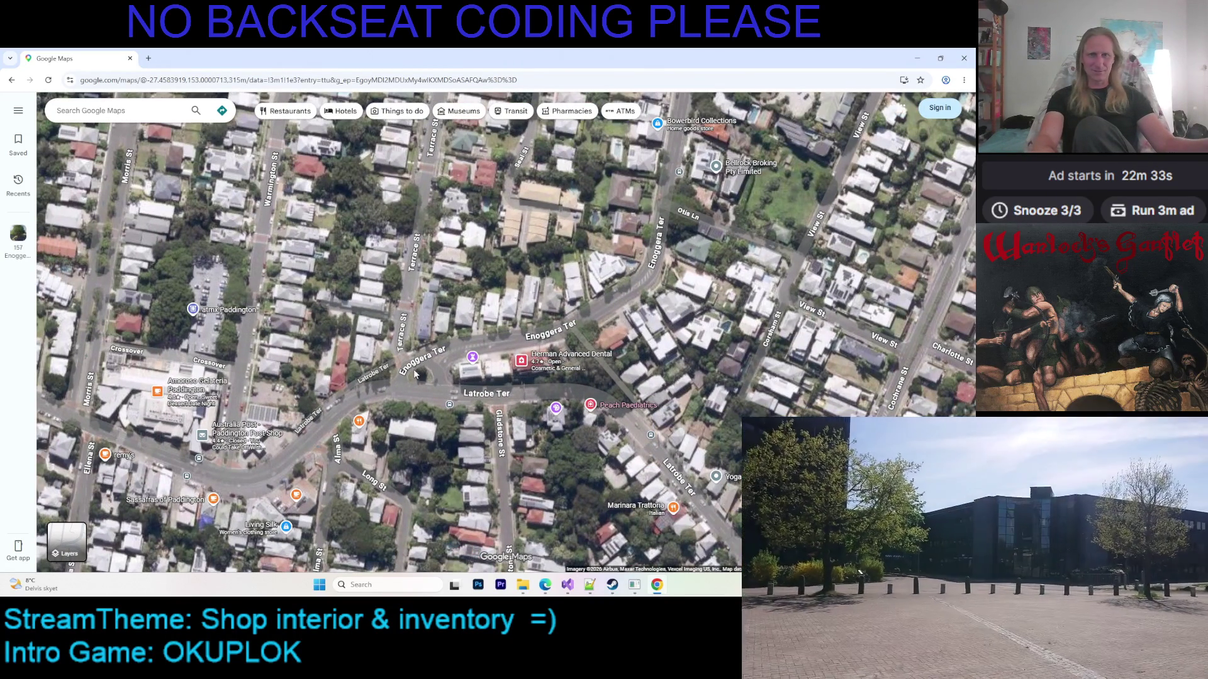
Zoom out from Paddington to show Roma Street Parkland and Spring Hill
{"action": "scroll", "coordinate": [413, 375], "scroll_direction": "down", "scroll_amount": 3}
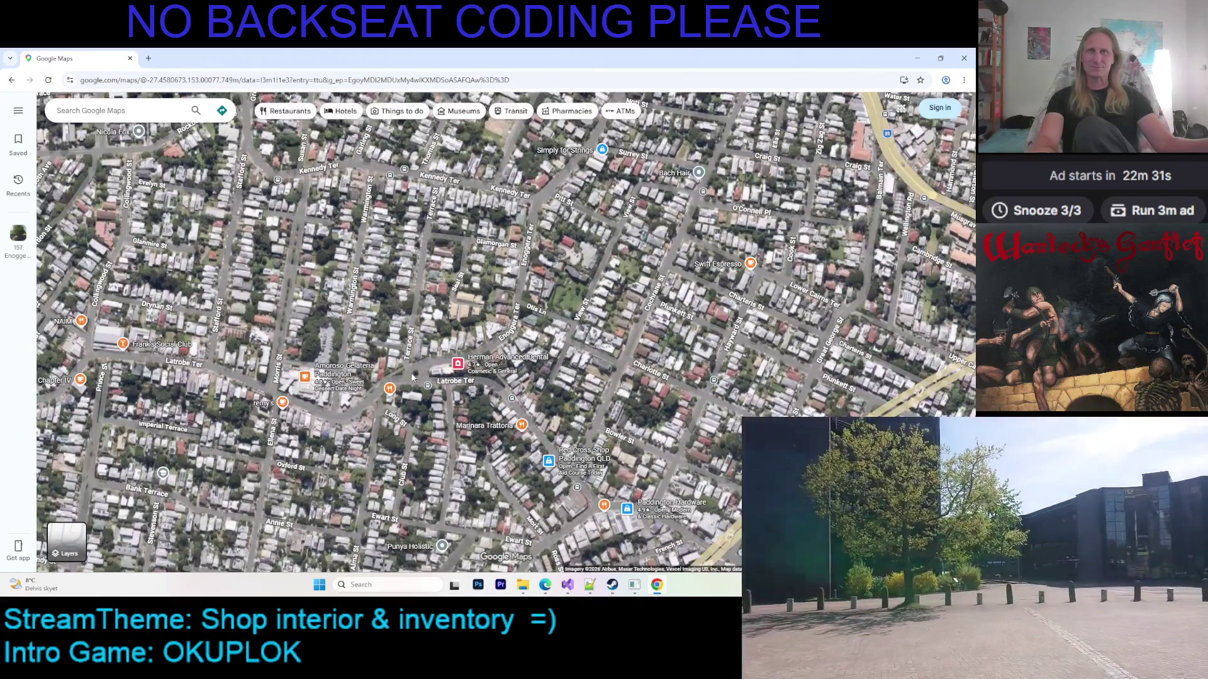
{"action": "left_click_drag", "start_coordinate": [410, 372], "coordinate": [460, 428]}
{"action": "scroll", "coordinate": [495, 353], "scroll_direction": "down", "scroll_amount": 2}
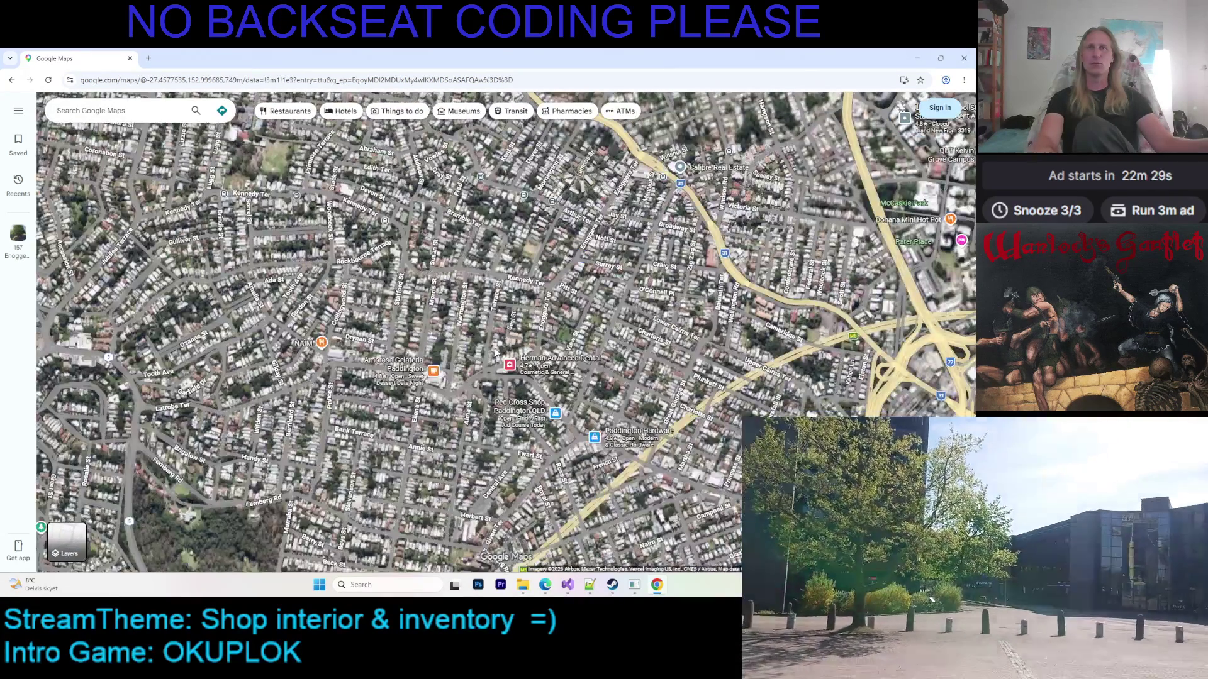
{"action": "scroll", "coordinate": [514, 378], "scroll_direction": "down", "scroll_amount": 2}
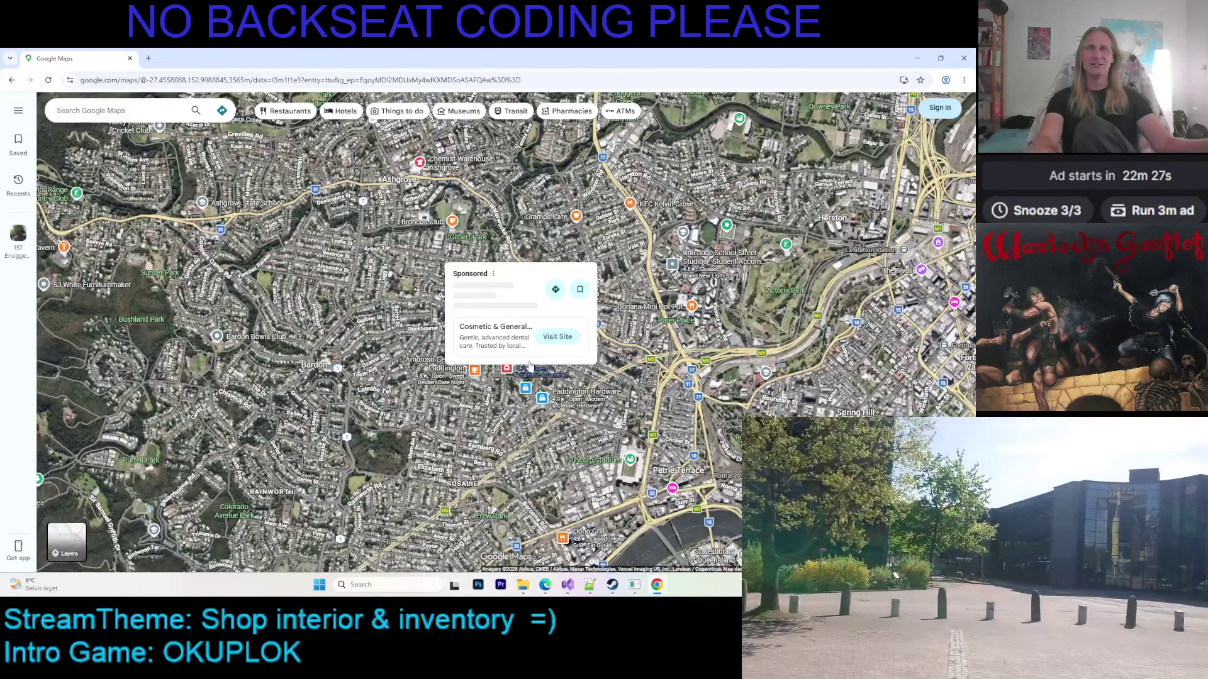
{"action": "scroll", "coordinate": [468, 471], "scroll_direction": "up", "scroll_amount": 2}
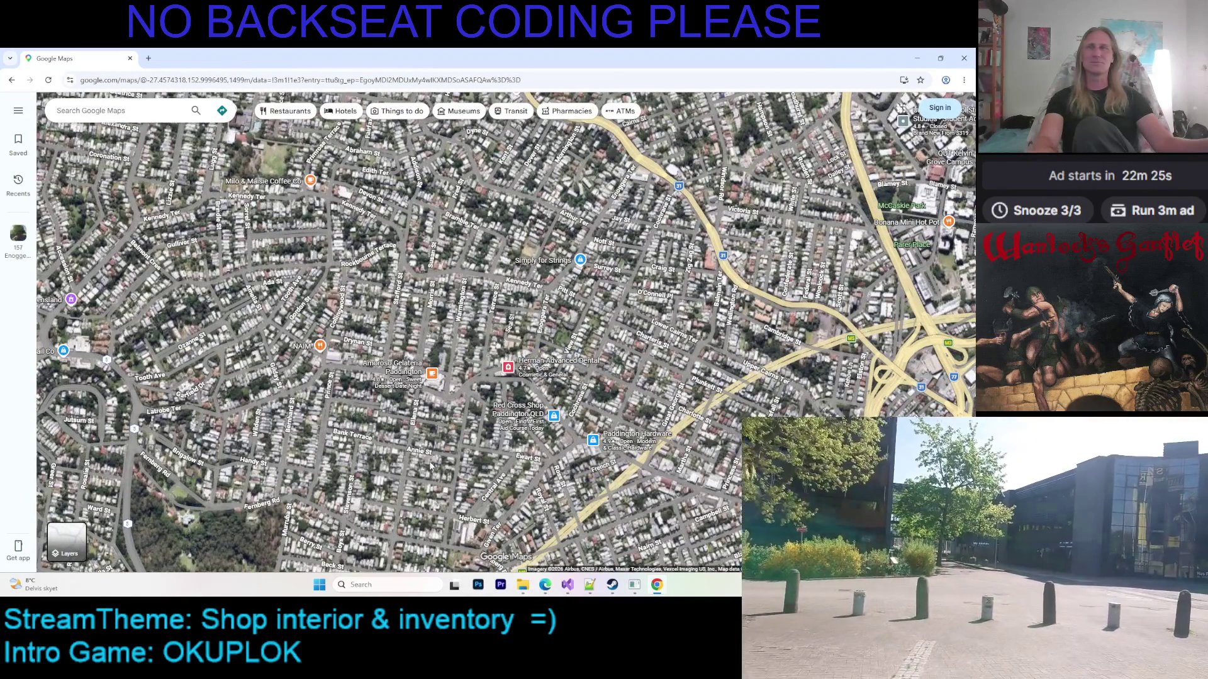
{"action": "scroll", "coordinate": [431, 466], "scroll_direction": "down", "scroll_amount": 2}
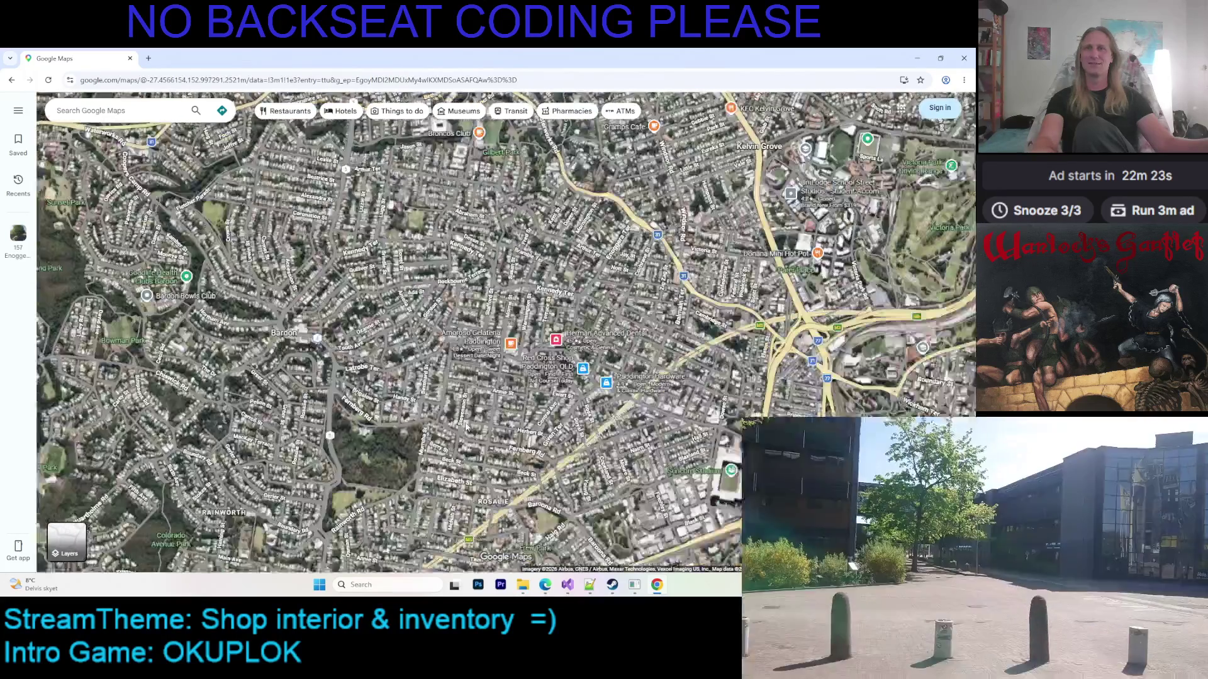
{"action": "mouse_move", "coordinate": [466, 426]}
{"action": "left_mouse_down"}
{"action": "mouse_move", "coordinate": [304, 350]}
{"action": "mouse_move", "coordinate": [436, 409]}
{"action": "left_mouse_up"}
{"action": "scroll", "coordinate": [436, 409], "scroll_direction": "down", "scroll_amount": 2}
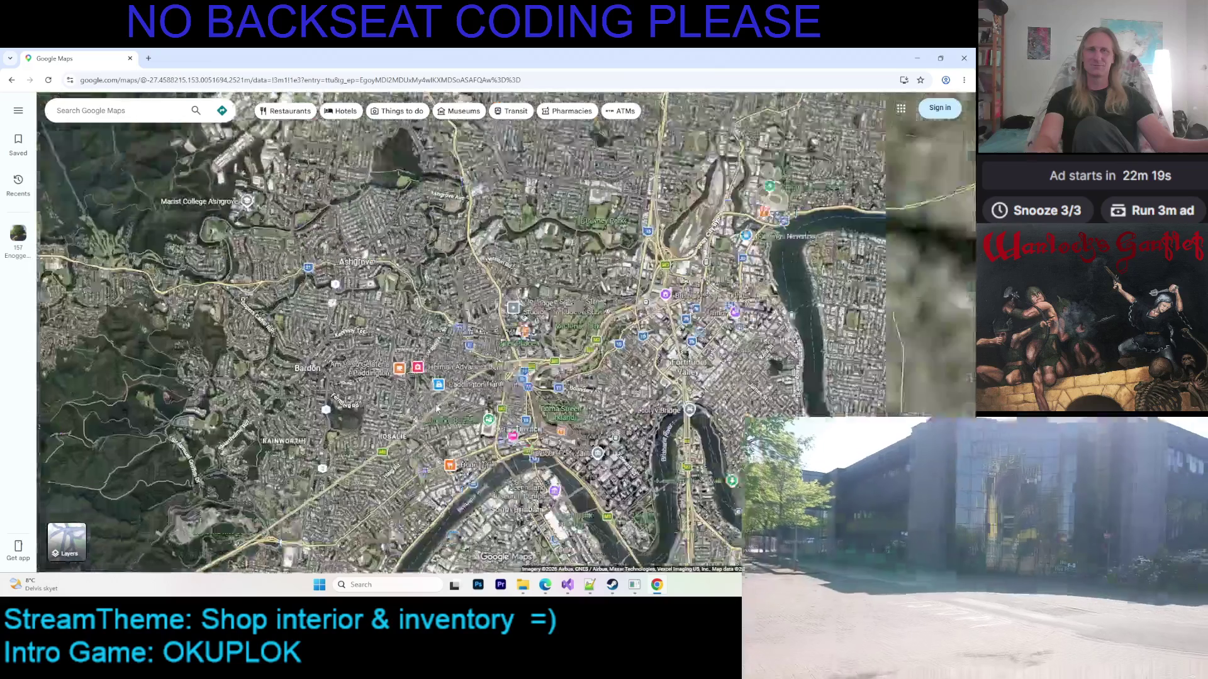
{"action": "scroll", "coordinate": [437, 409], "scroll_direction": "down", "scroll_amount": 2}
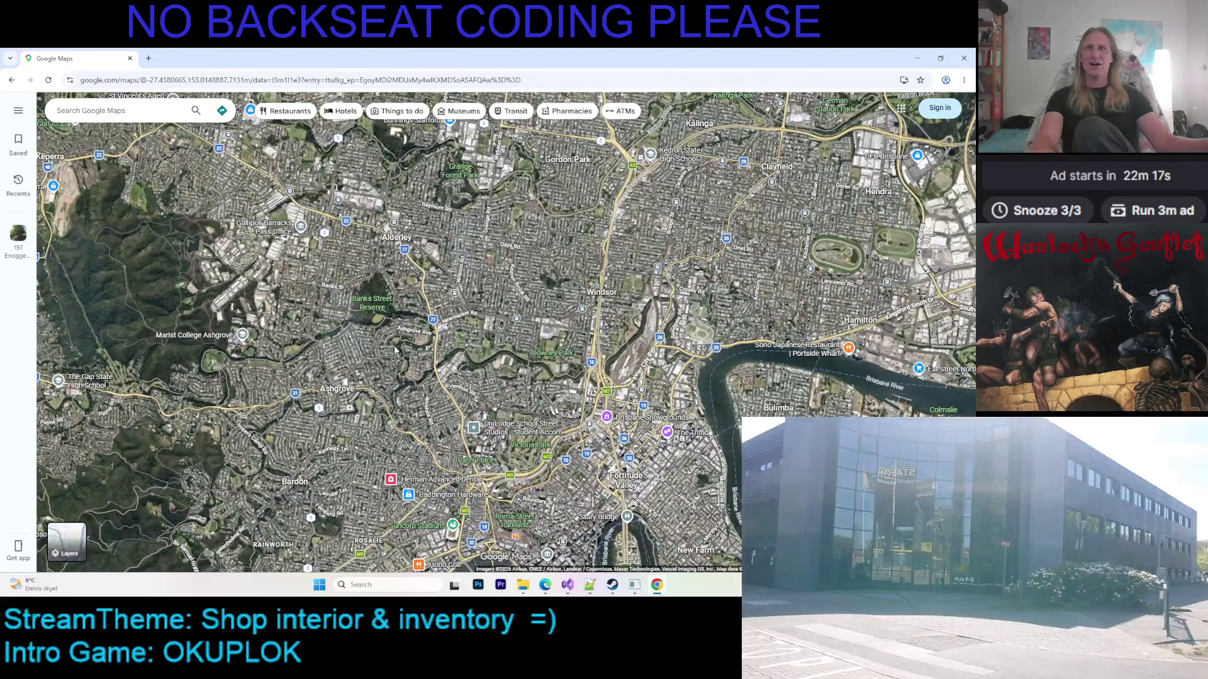
Pan south over Greenslopes, Coorparoo, Camp Hill and Whites Hill Reserve
{"action": "left_click_drag", "start_coordinate": [395, 350], "coordinate": [398, 312]}
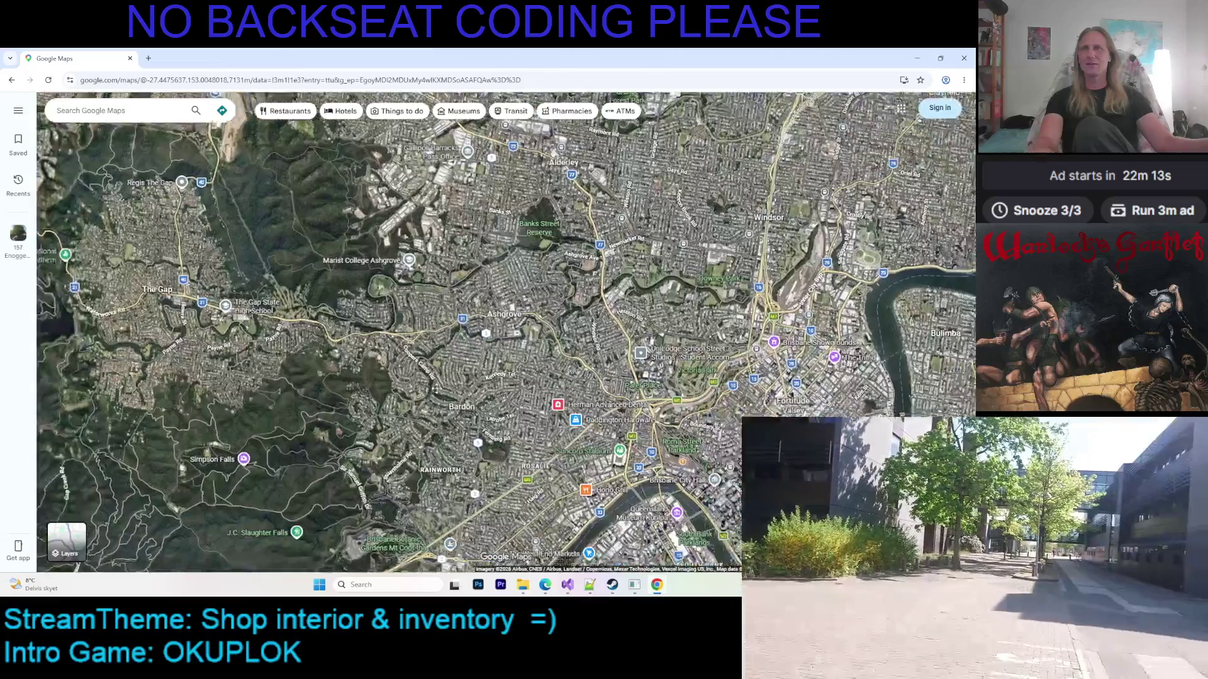
{"action": "left_click_drag", "start_coordinate": [417, 400], "coordinate": [390, 351]}
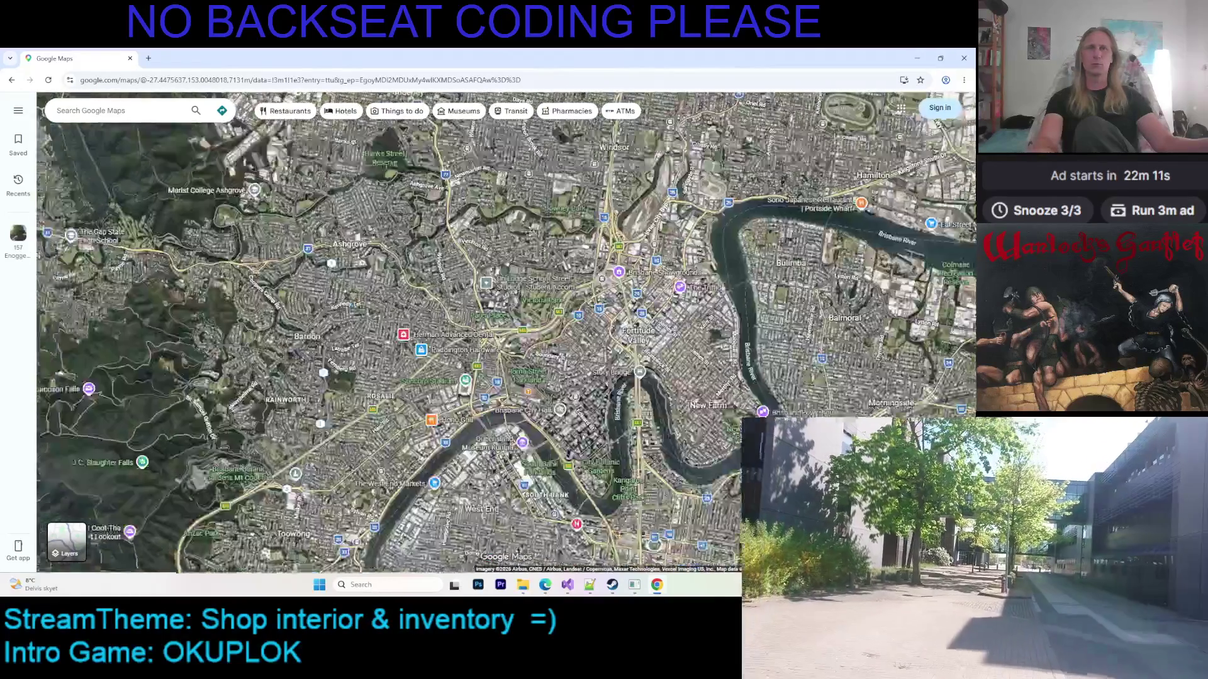
{"action": "left_click_drag", "start_coordinate": [566, 440], "coordinate": [554, 283]}
{"action": "left_click_drag", "start_coordinate": [734, 453], "coordinate": [565, 304]}
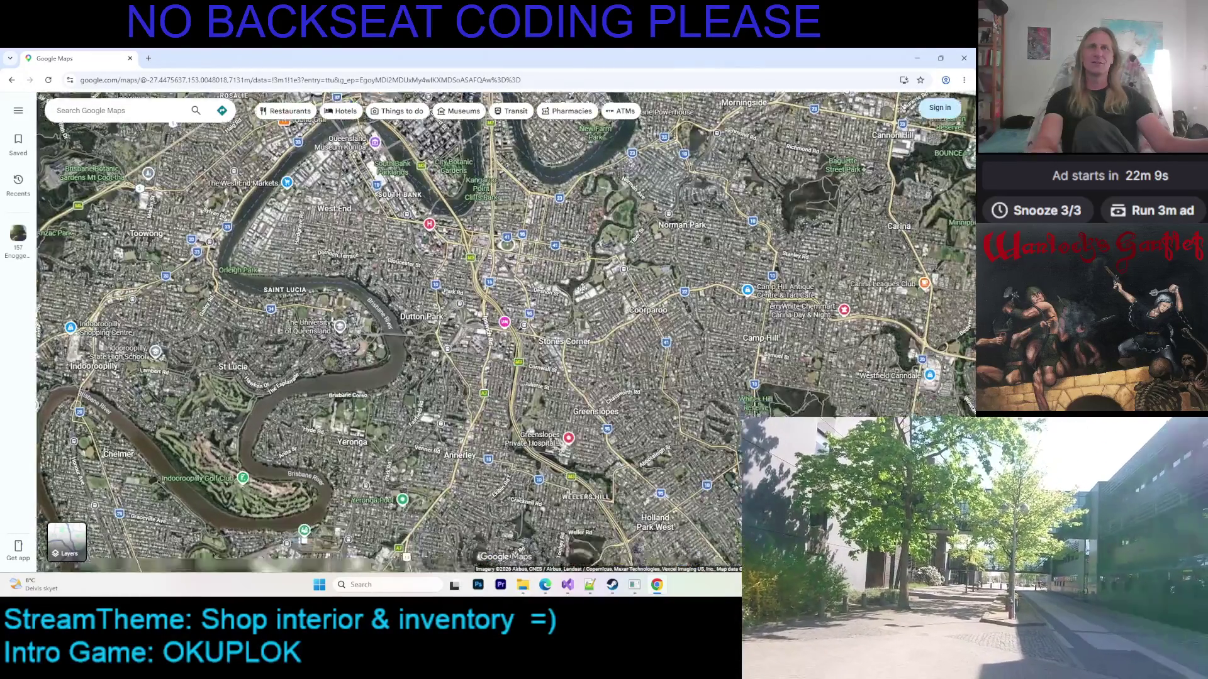
{"action": "scroll", "coordinate": [534, 303], "scroll_direction": "down", "scroll_amount": 2}
{"action": "scroll", "coordinate": [485, 303], "scroll_direction": "up", "scroll_amount": 5}
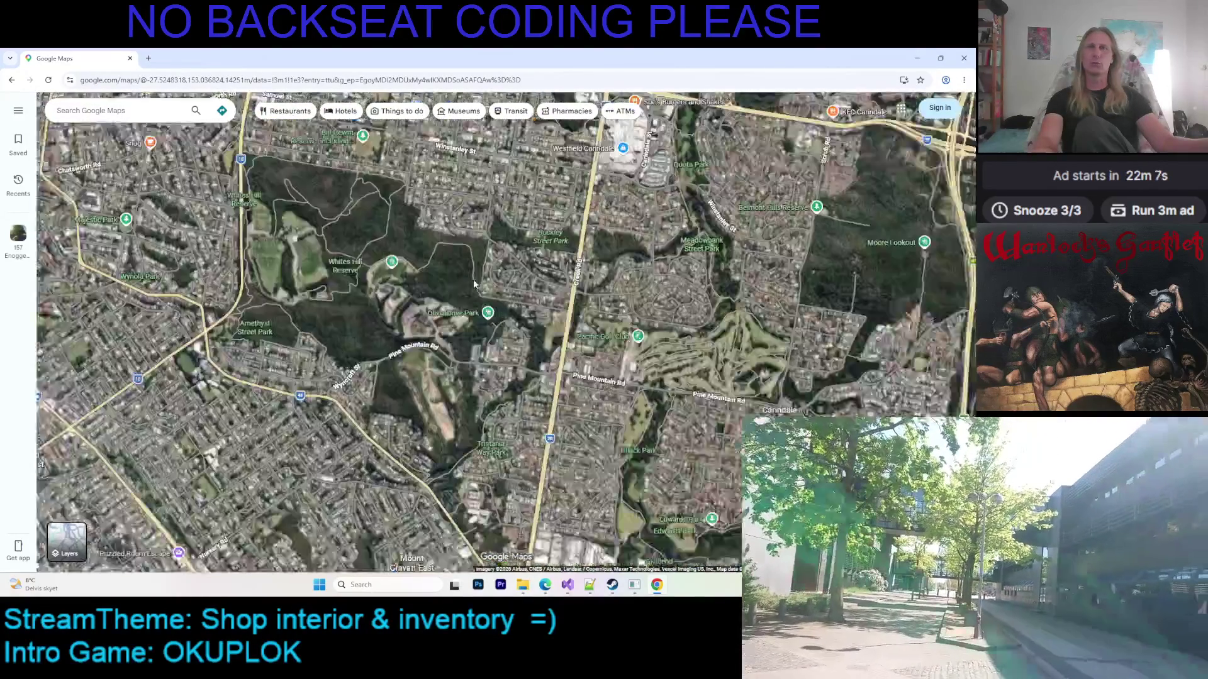
{"action": "mouse_move", "coordinate": [467, 252]}
{"action": "left_mouse_down"}
{"action": "mouse_move", "coordinate": [500, 319]}
{"action": "mouse_move", "coordinate": [595, 439]}
{"action": "left_mouse_up"}
{"action": "left_click_drag", "start_coordinate": [377, 252], "coordinate": [436, 352]}
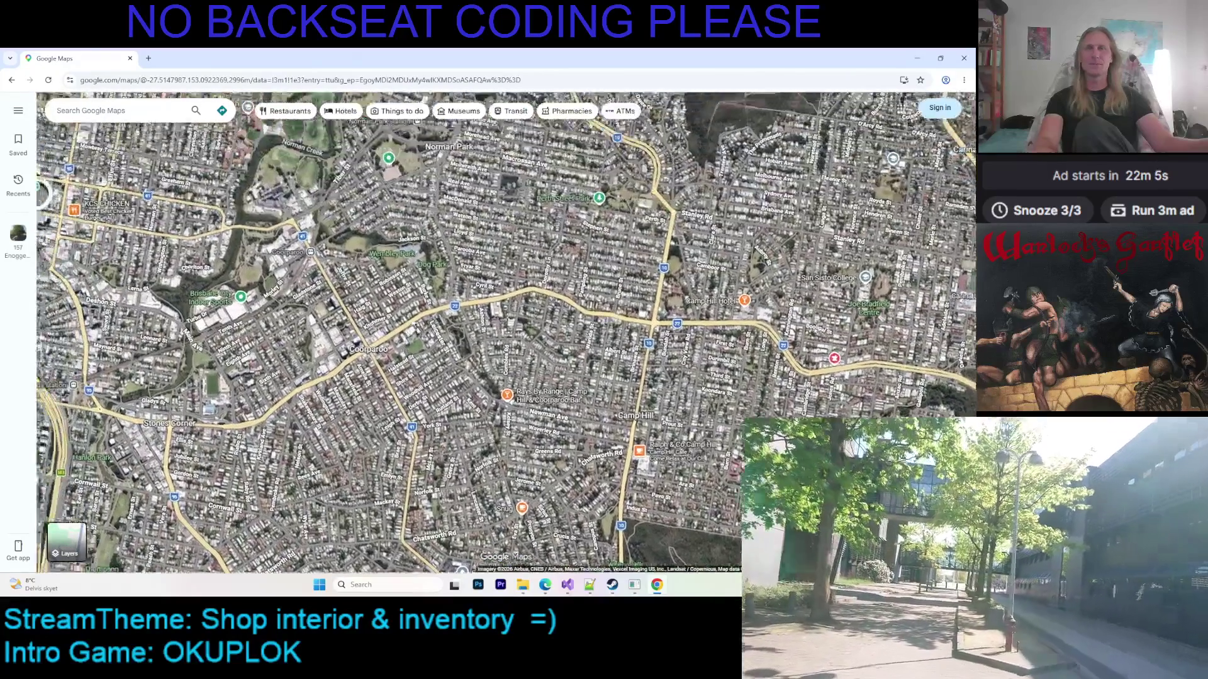
{"action": "scroll", "coordinate": [436, 377], "scroll_direction": "up", "scroll_amount": 3}
{"action": "scroll", "coordinate": [436, 378], "scroll_direction": "down", "scroll_amount": 5}
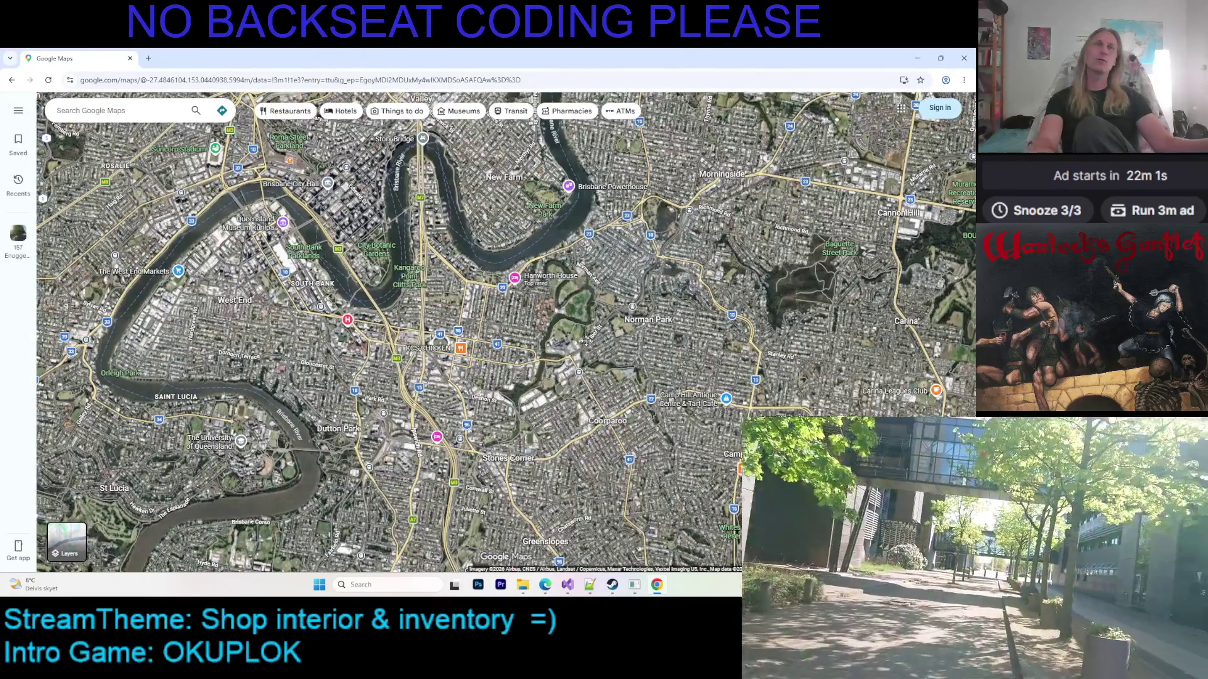
Pan past Greenslopes Hospital and the St Lucia loop toward the river mouth
{"action": "left_click_drag", "start_coordinate": [573, 347], "coordinate": [518, 367]}
{"action": "left_click_drag", "start_coordinate": [396, 437], "coordinate": [554, 347]}
{"action": "mouse_move", "coordinate": [378, 390]}
{"action": "left_mouse_down"}
{"action": "mouse_move", "coordinate": [478, 358]}
{"action": "mouse_move", "coordinate": [491, 371]}
{"action": "mouse_move", "coordinate": [449, 365]}
{"action": "left_mouse_up"}
{"action": "scroll", "coordinate": [449, 365], "scroll_direction": "down", "scroll_amount": 3}
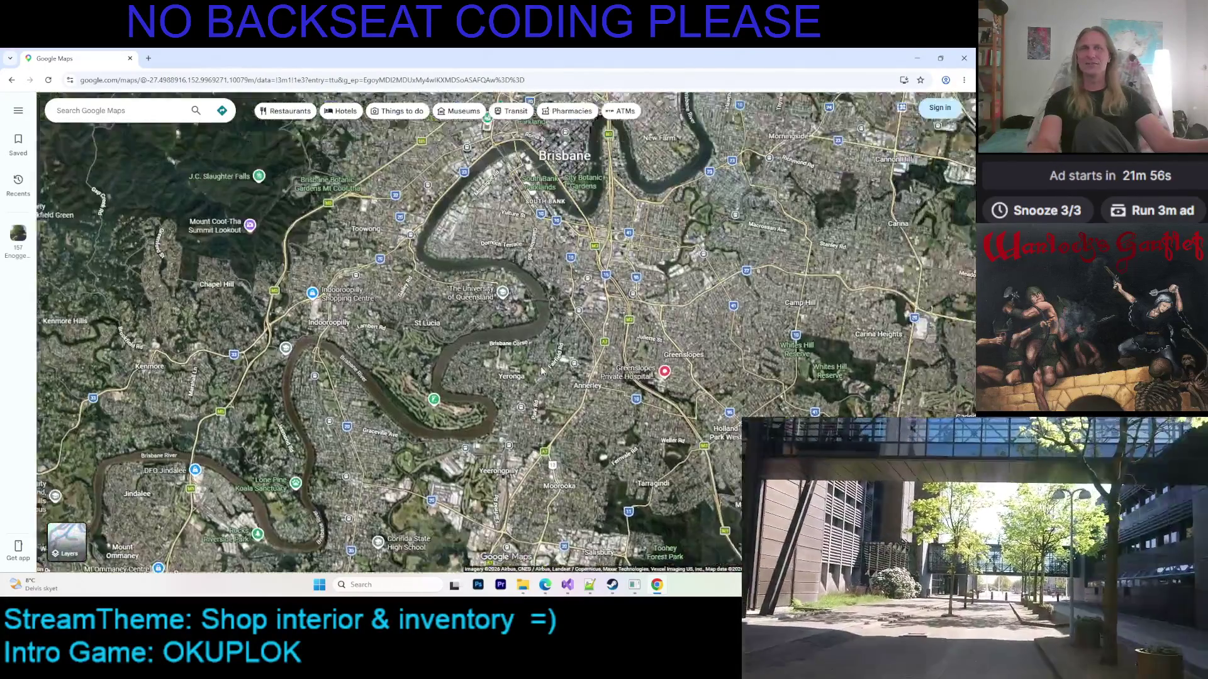
{"action": "left_click_drag", "start_coordinate": [541, 371], "coordinate": [441, 466]}
{"action": "left_click_drag", "start_coordinate": [629, 252], "coordinate": [516, 365]}
{"action": "mouse_move", "coordinate": [681, 226]}
{"action": "left_mouse_down"}
{"action": "mouse_move", "coordinate": [601, 334]}
{"action": "mouse_move", "coordinate": [533, 377]}
{"action": "mouse_move", "coordinate": [440, 302]}
{"action": "left_mouse_up"}
{"action": "mouse_move", "coordinate": [227, 352]}
{"action": "left_mouse_down"}
{"action": "mouse_move", "coordinate": [376, 371]}
{"action": "mouse_move", "coordinate": [509, 288]}
{"action": "left_mouse_up"}
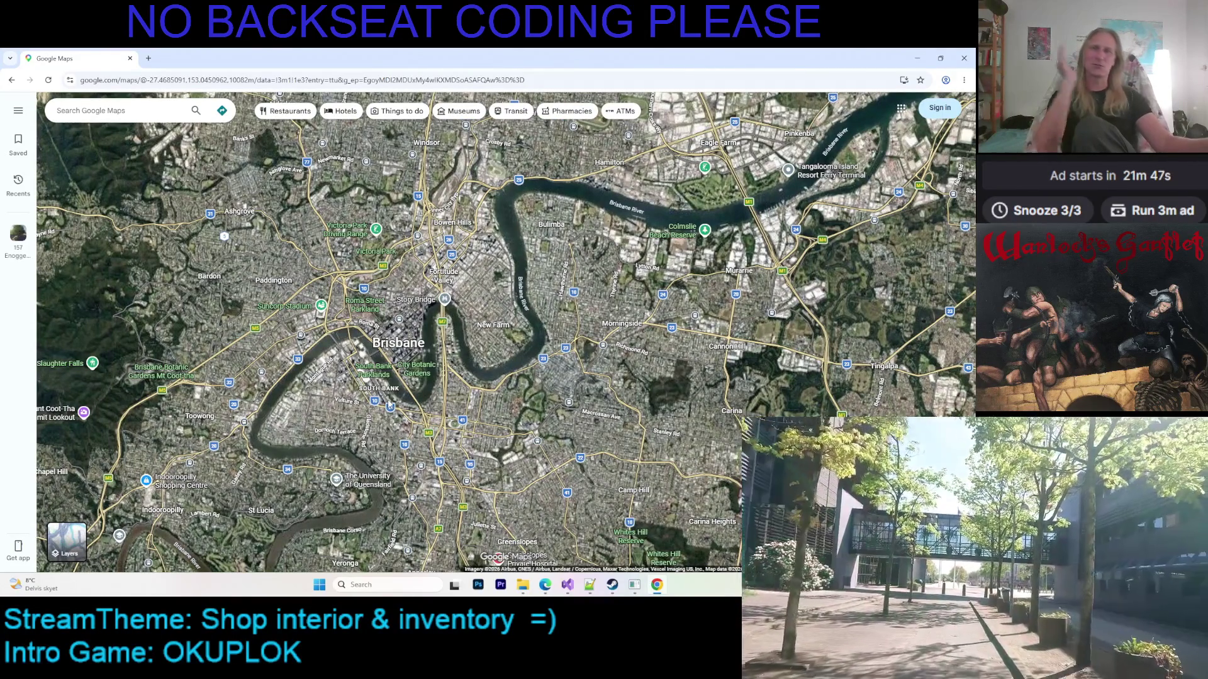
{"action": "scroll", "coordinate": [252, 418], "scroll_direction": "up", "scroll_amount": 2}
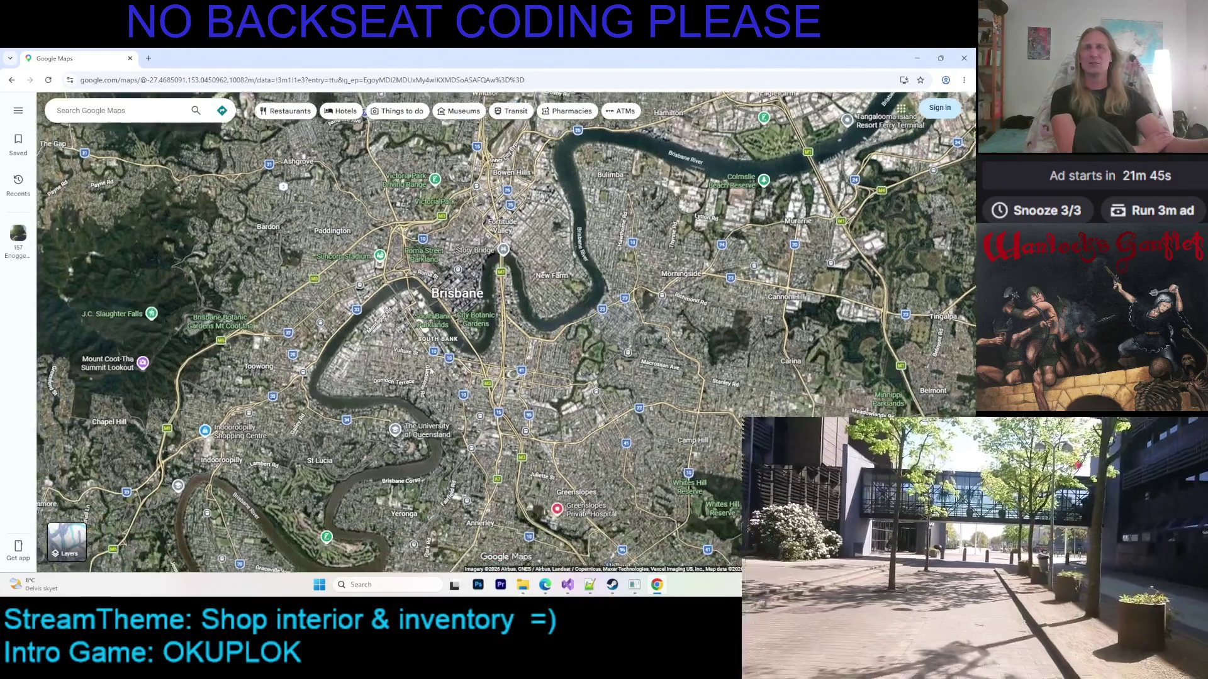
Zoom in over Pacific Motorway and The Domain gardens
{"action": "scroll", "coordinate": [473, 297], "scroll_direction": "up", "scroll_amount": 3}
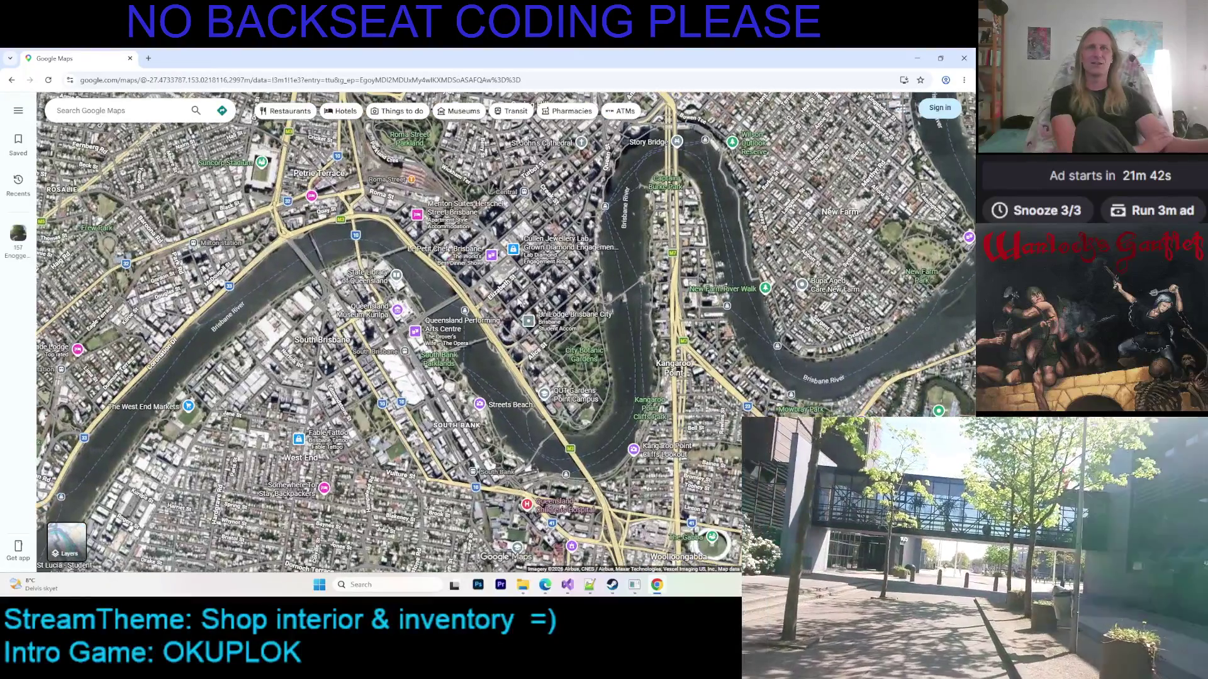
{"action": "mouse_move", "coordinate": [518, 321]}
{"action": "scroll", "coordinate": [519, 321], "scroll_direction": "up", "scroll_amount": 2}
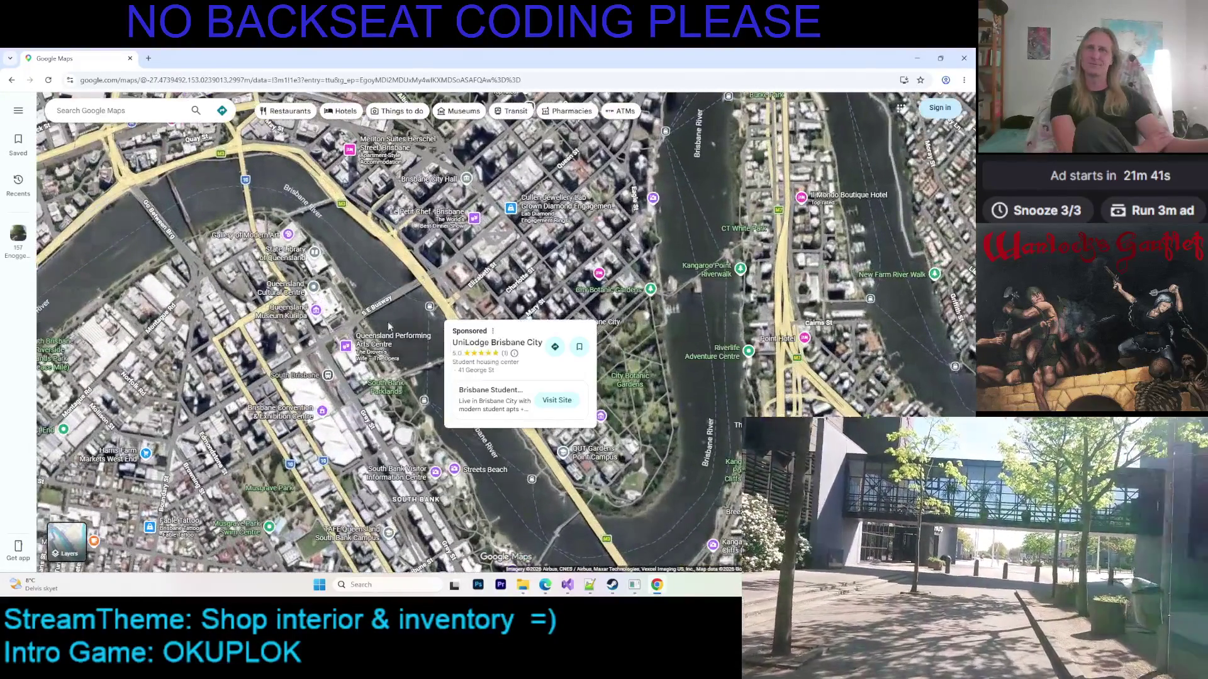
{"action": "scroll", "coordinate": [478, 404], "scroll_direction": "up", "scroll_amount": 5}
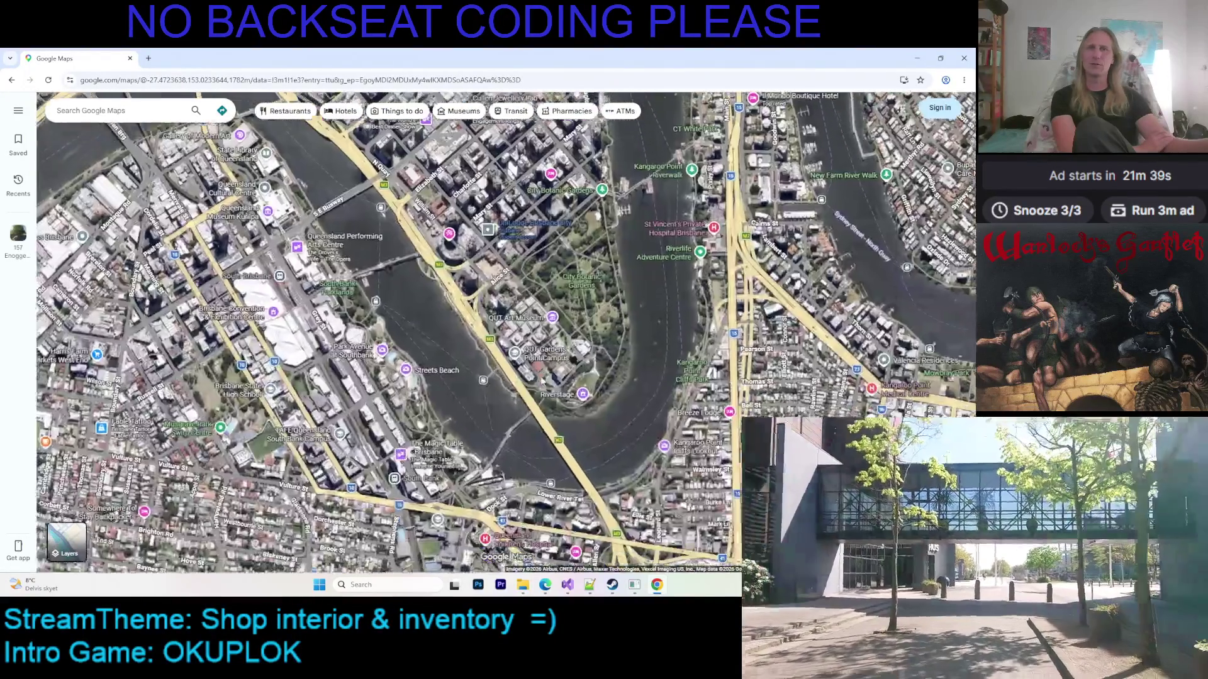
{"action": "scroll", "coordinate": [520, 421], "scroll_direction": "up", "scroll_amount": 6}
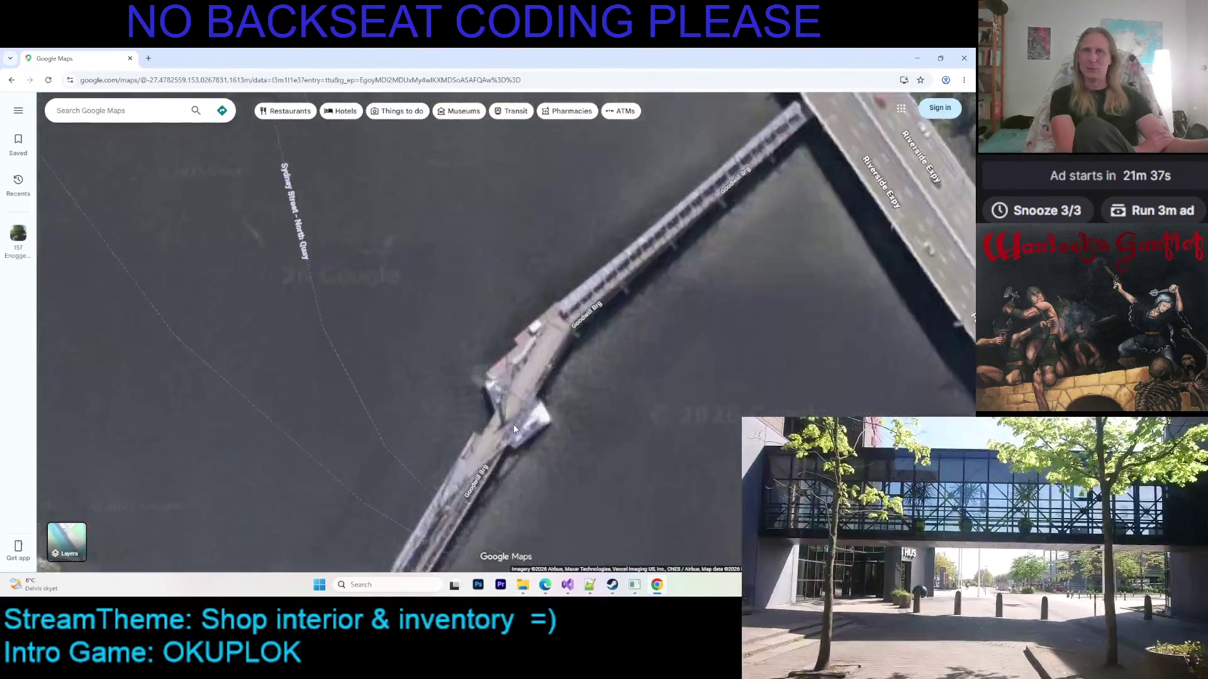
{"action": "scroll", "coordinate": [636, 304], "scroll_direction": "down", "scroll_amount": 2}
{"action": "mouse_move", "coordinate": [637, 304]}
{"action": "left_mouse_down"}
{"action": "mouse_move", "coordinate": [375, 454]}
{"action": "mouse_move", "coordinate": [444, 431]}
{"action": "mouse_move", "coordinate": [497, 315]}
{"action": "mouse_move", "coordinate": [549, 265]}
{"action": "left_mouse_up"}
{"action": "scroll", "coordinate": [444, 432], "scroll_direction": "up", "scroll_amount": 3}
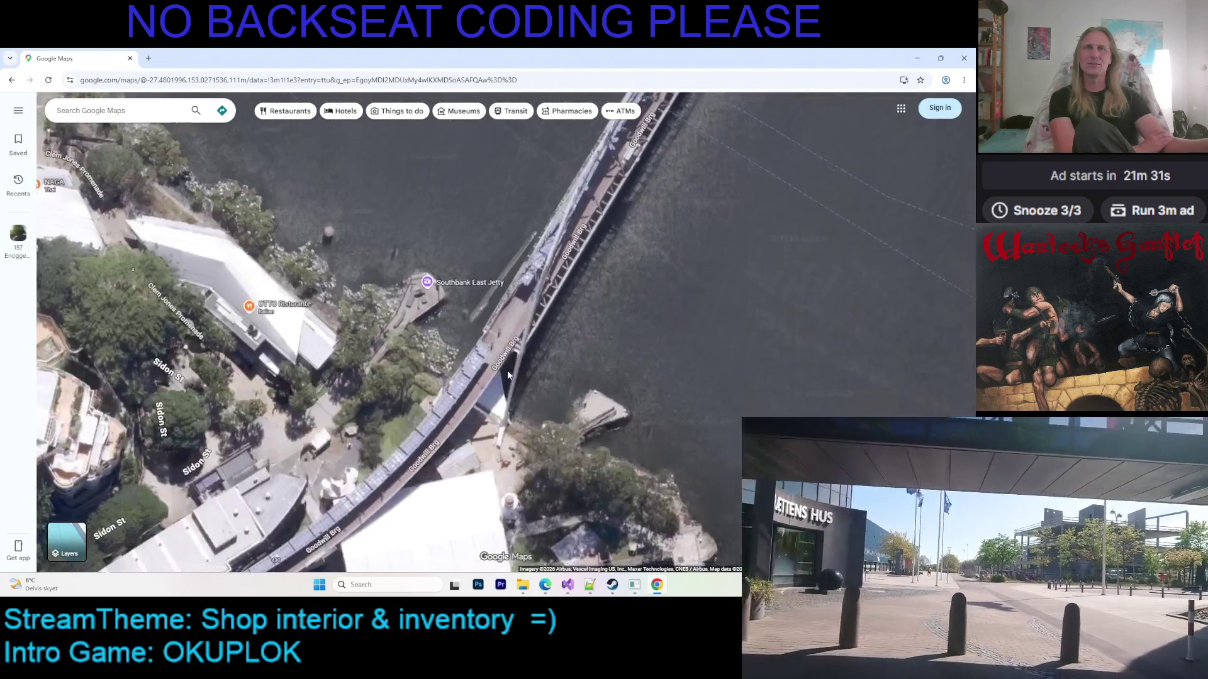
Follow the Goodwill Bridge across the river to the Maritime Museum
{"action": "left_click_drag", "start_coordinate": [518, 362], "coordinate": [566, 314]}
{"action": "left_click_drag", "start_coordinate": [441, 403], "coordinate": [491, 352]}
{"action": "left_click_drag", "start_coordinate": [352, 403], "coordinate": [412, 332]}
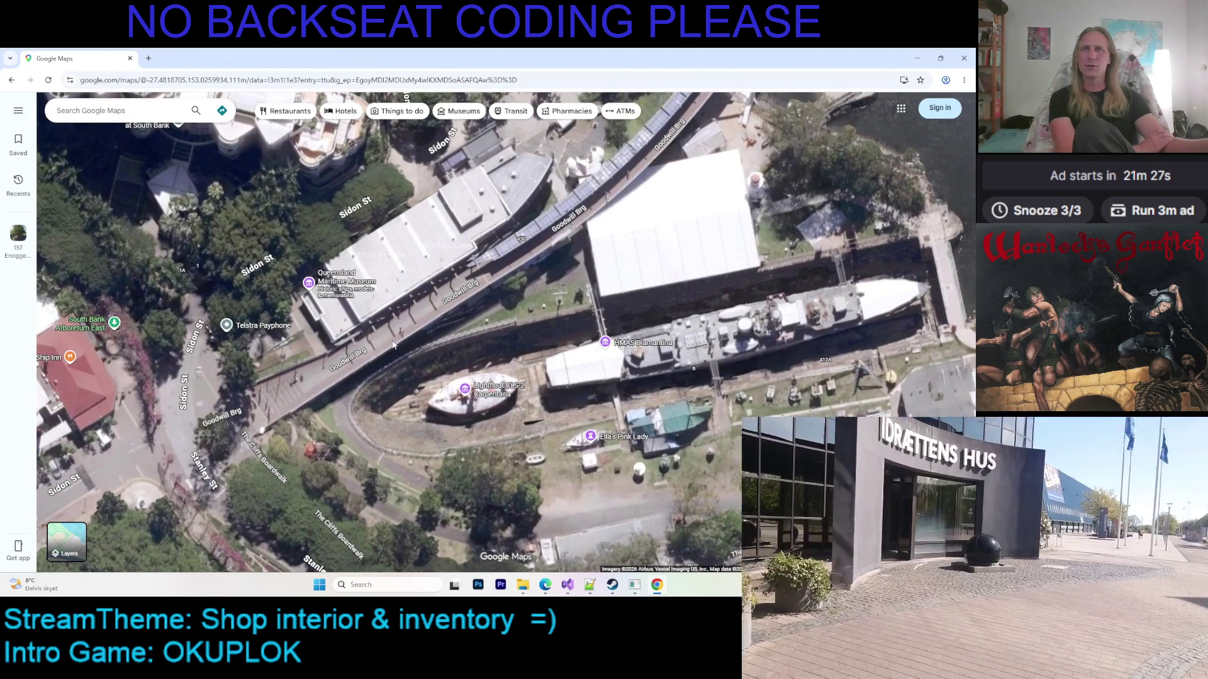
{"action": "left_click_drag", "start_coordinate": [497, 277], "coordinate": [398, 403]}
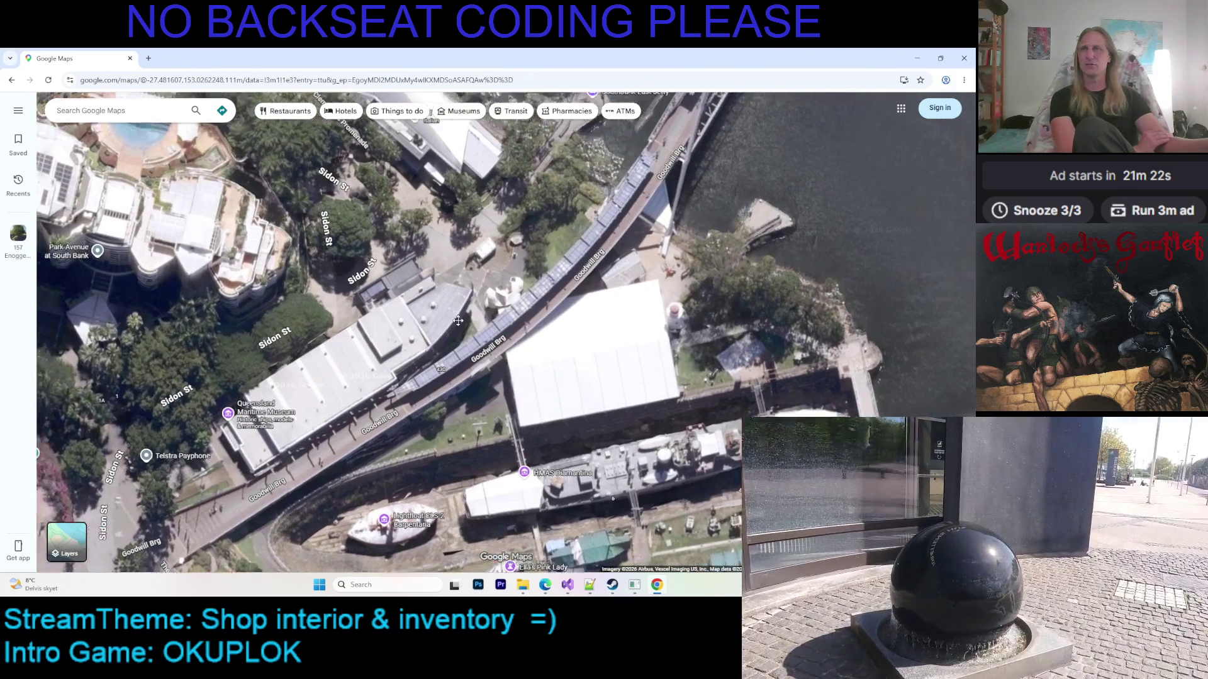
Zoom out over South Bank's riverside toward the OTTO Ristorante building
{"action": "mouse_move", "coordinate": [483, 359]}
{"action": "left_mouse_down"}
{"action": "mouse_move", "coordinate": [594, 279]}
{"action": "mouse_move", "coordinate": [553, 304]}
{"action": "left_mouse_up"}
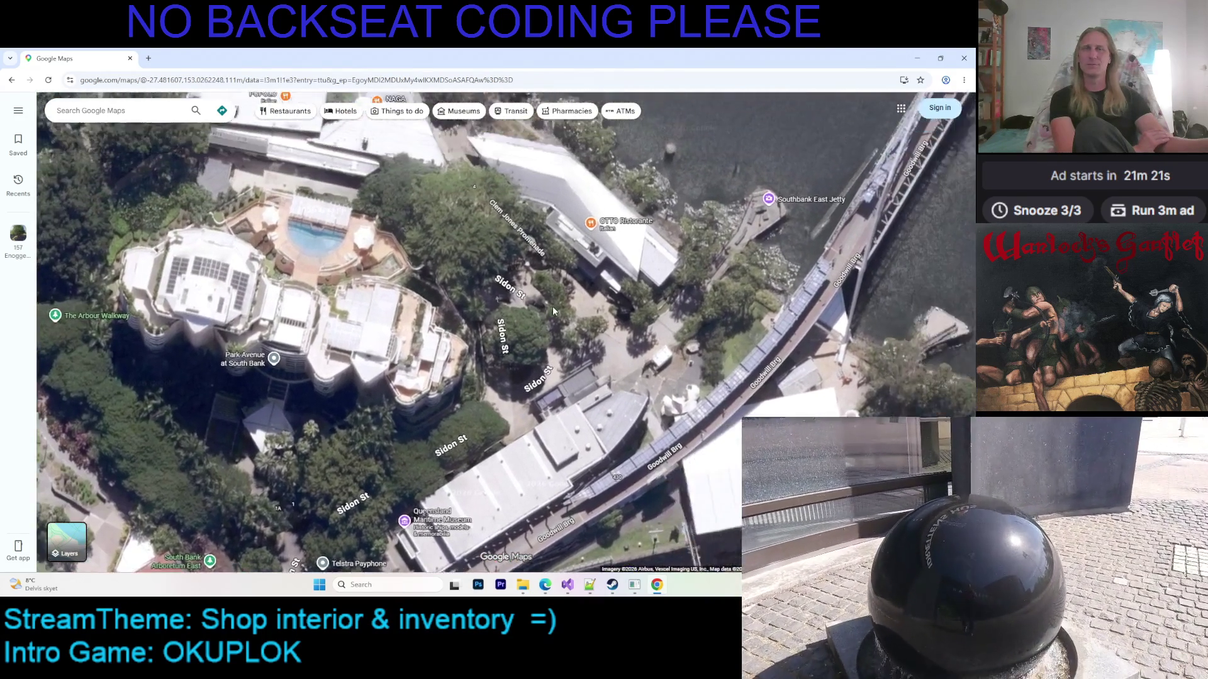
{"action": "scroll", "coordinate": [552, 304], "scroll_direction": "down", "scroll_amount": 2}
{"action": "left_click_drag", "start_coordinate": [618, 258], "coordinate": [555, 267]}
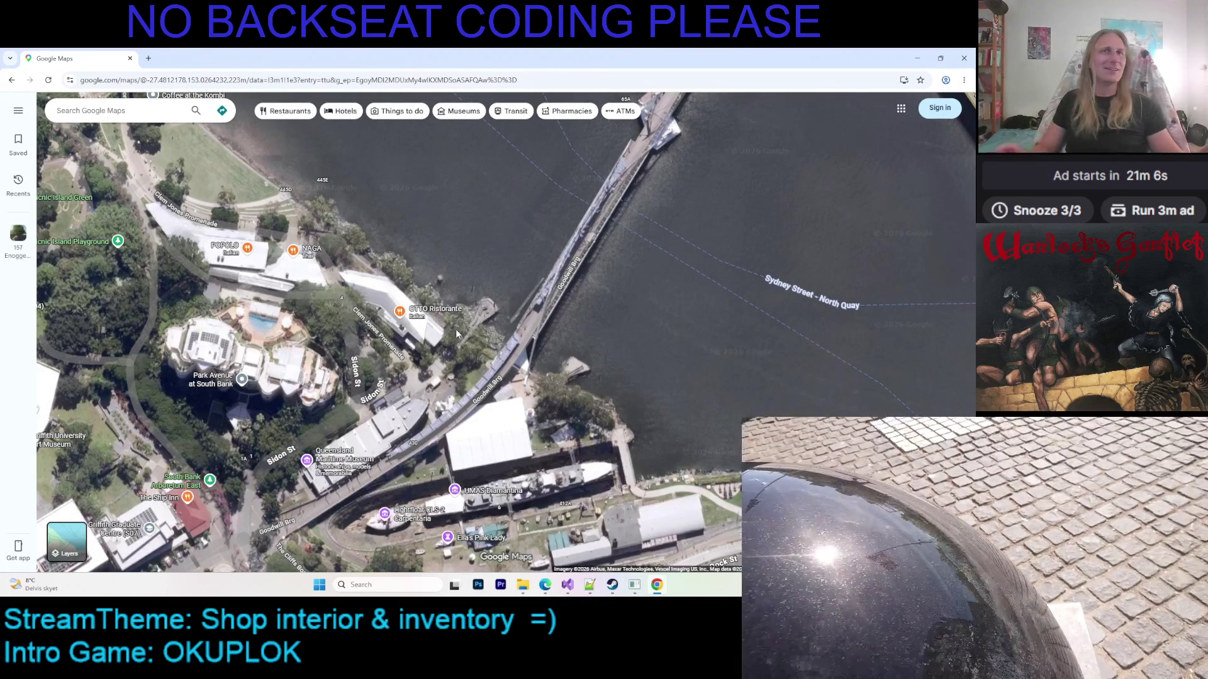
{"action": "scroll", "coordinate": [518, 317], "scroll_direction": "down", "scroll_amount": 3}
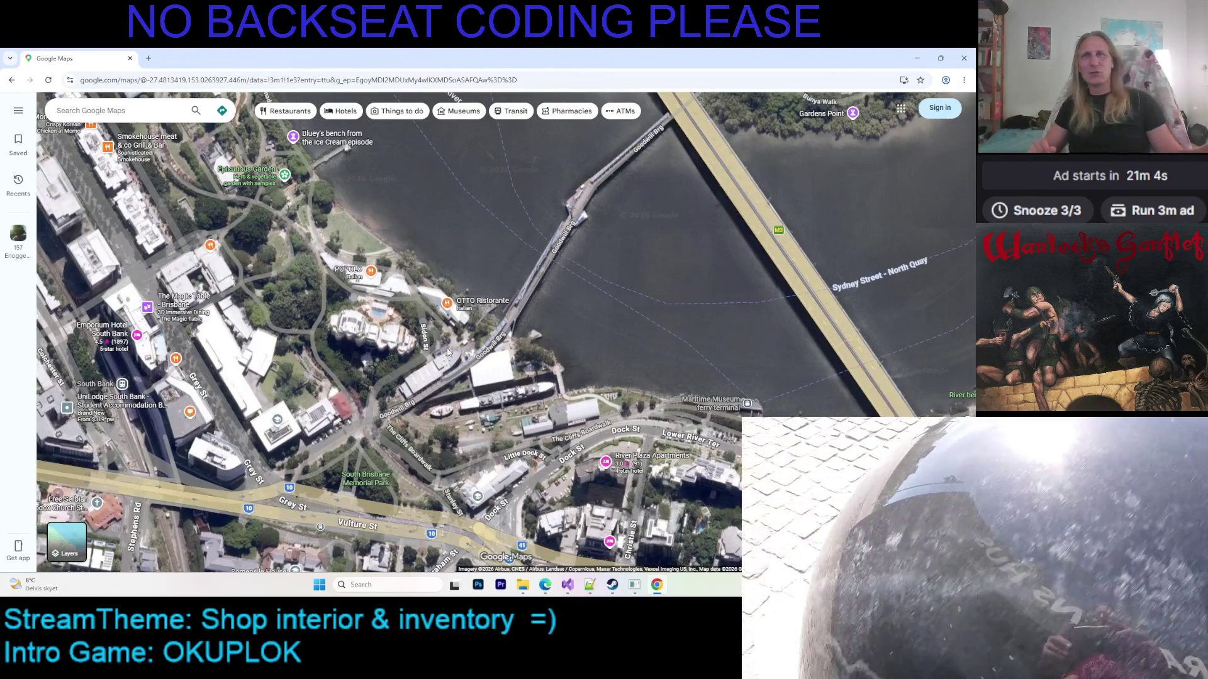
{"action": "left_click_drag", "start_coordinate": [469, 261], "coordinate": [458, 264]}
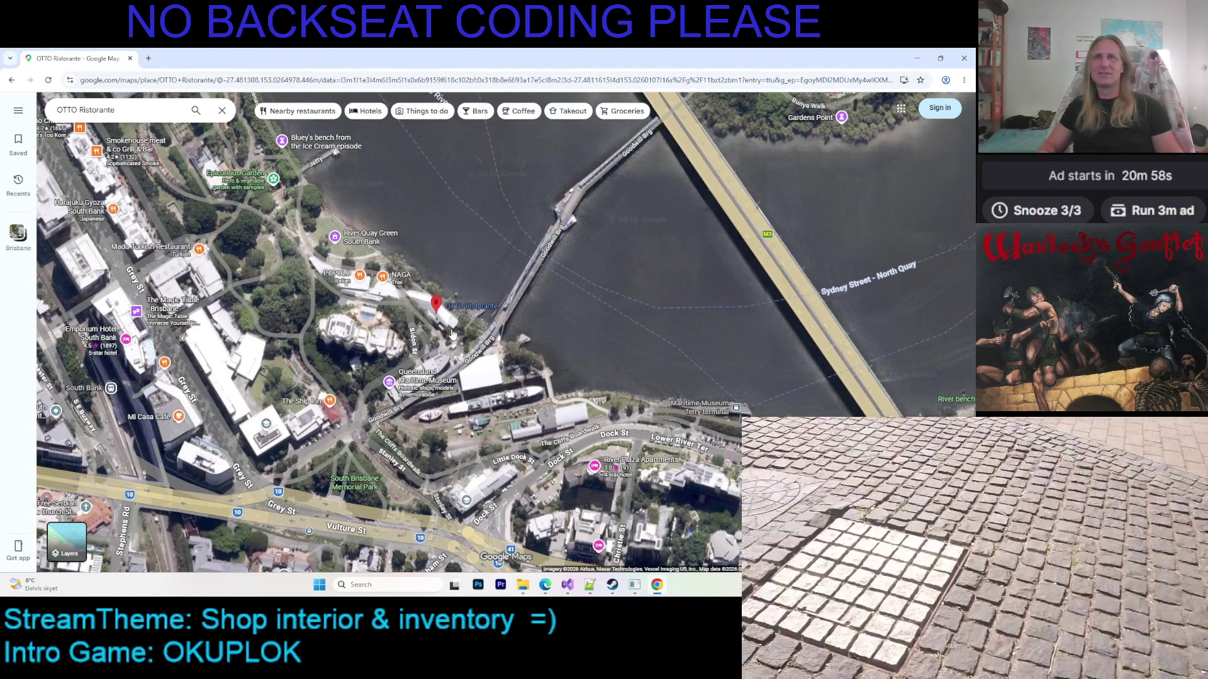
{"action": "left_click", "coordinate": [439, 322]}
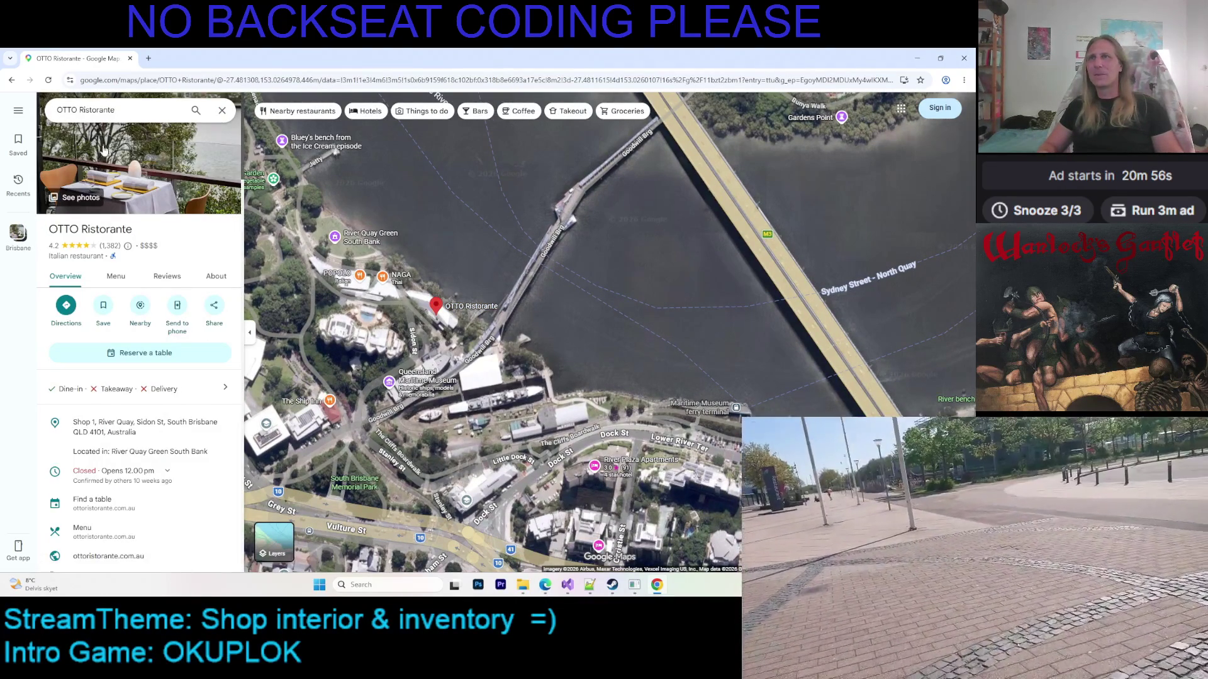
{"action": "left_click", "coordinate": [222, 110]}
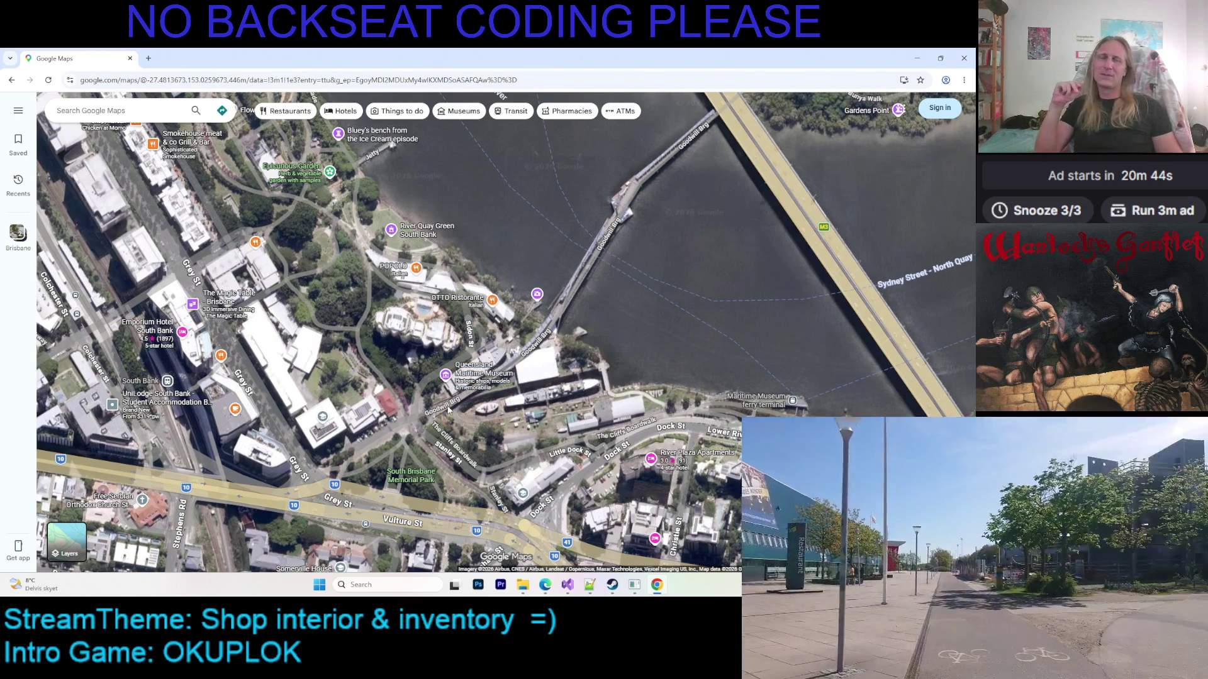
Pan from Lower River Terrace past Captain Cook Bridge north into the CBD, zooming out
{"action": "left_click_drag", "start_coordinate": [552, 381], "coordinate": [454, 340]}
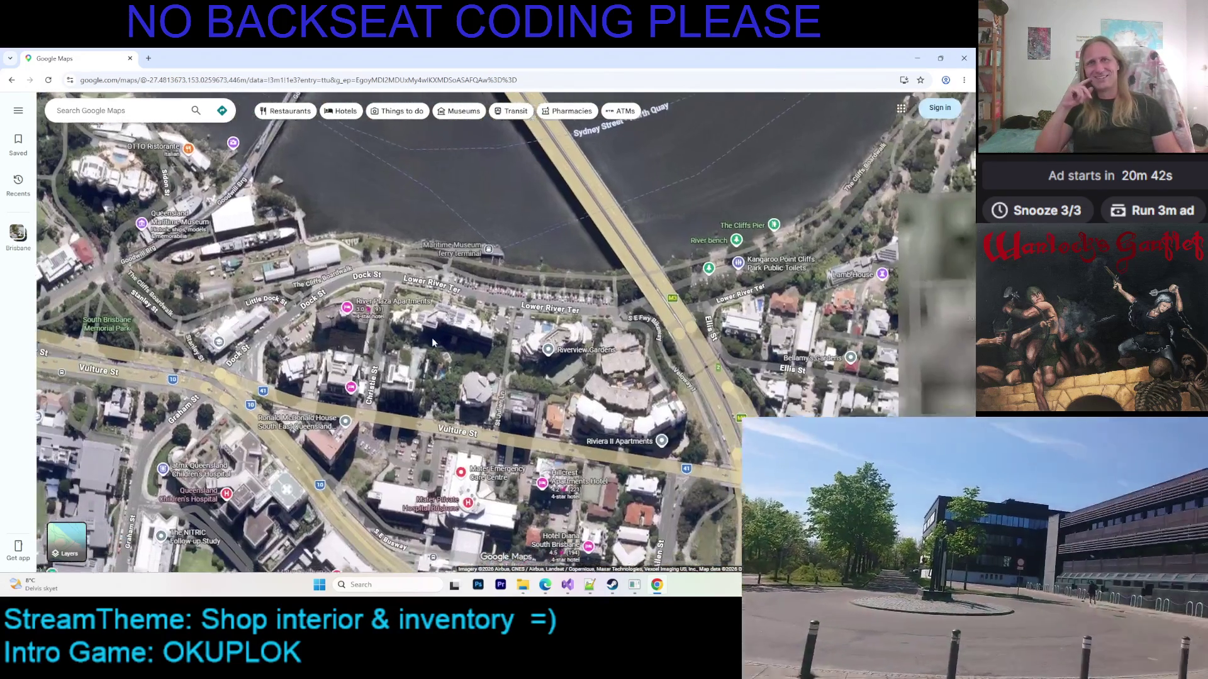
{"action": "key", "text": "Down"}
{"action": "key", "text": "Down"}
{"action": "key", "text": "Down"}
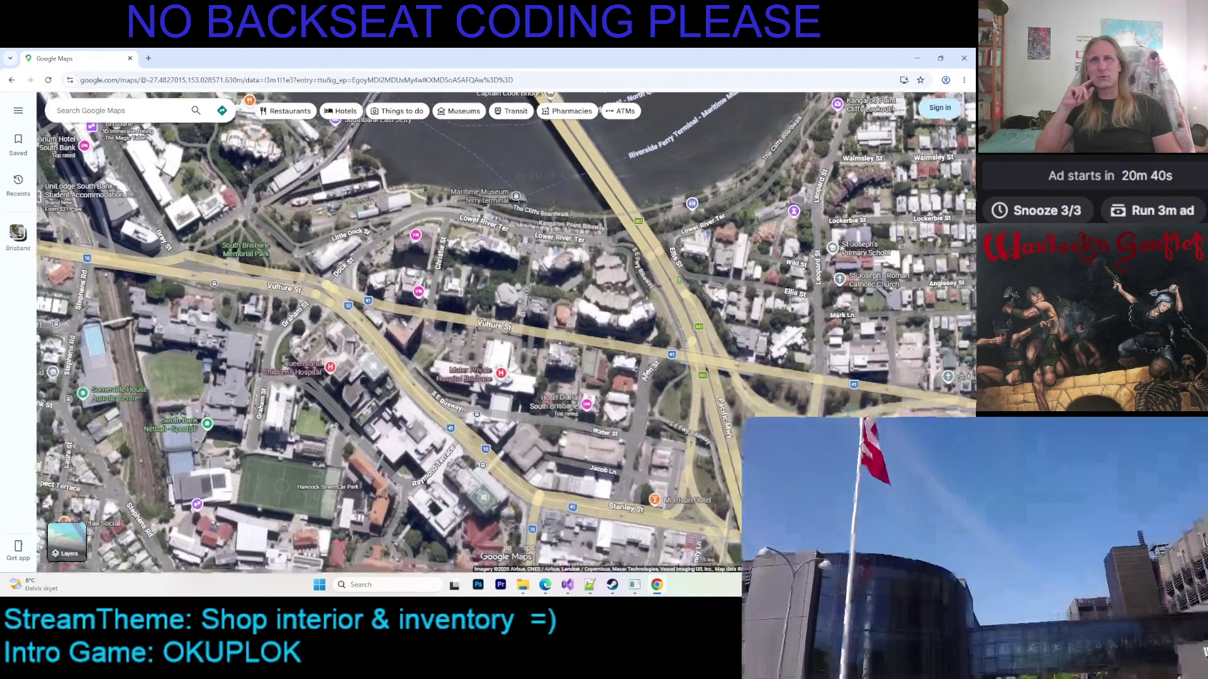
{"action": "key", "text": "Up"}
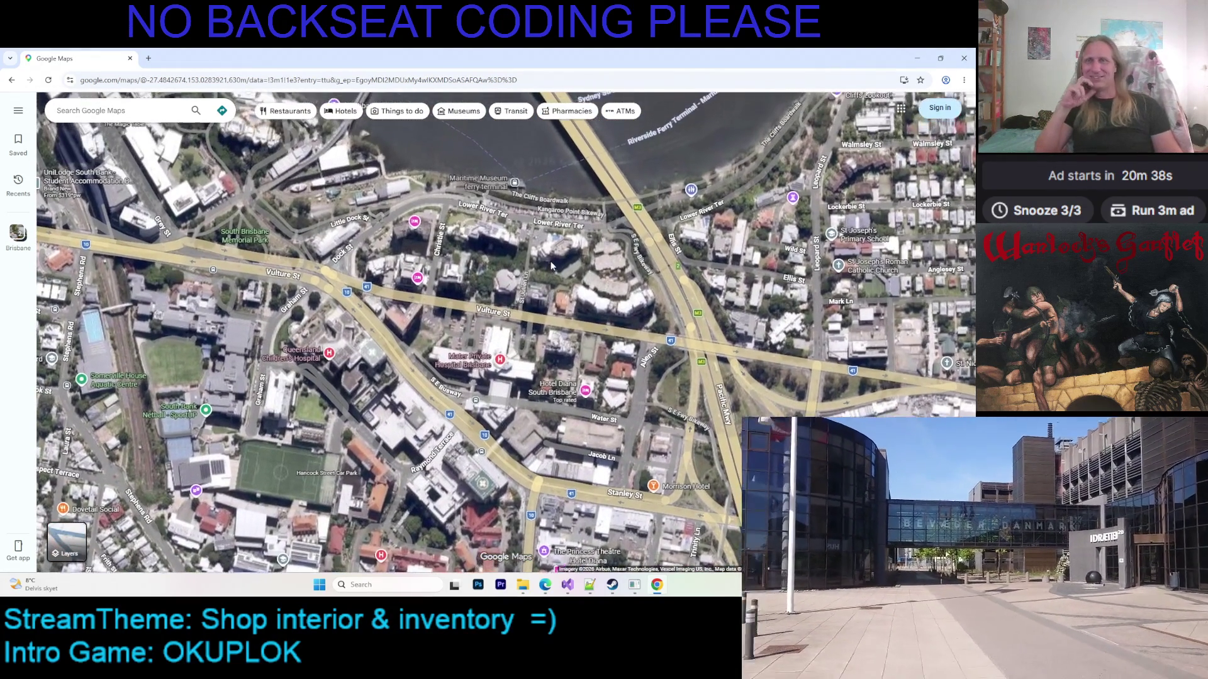
{"action": "key", "text": "Up"}
{"action": "key", "text": "Right"}
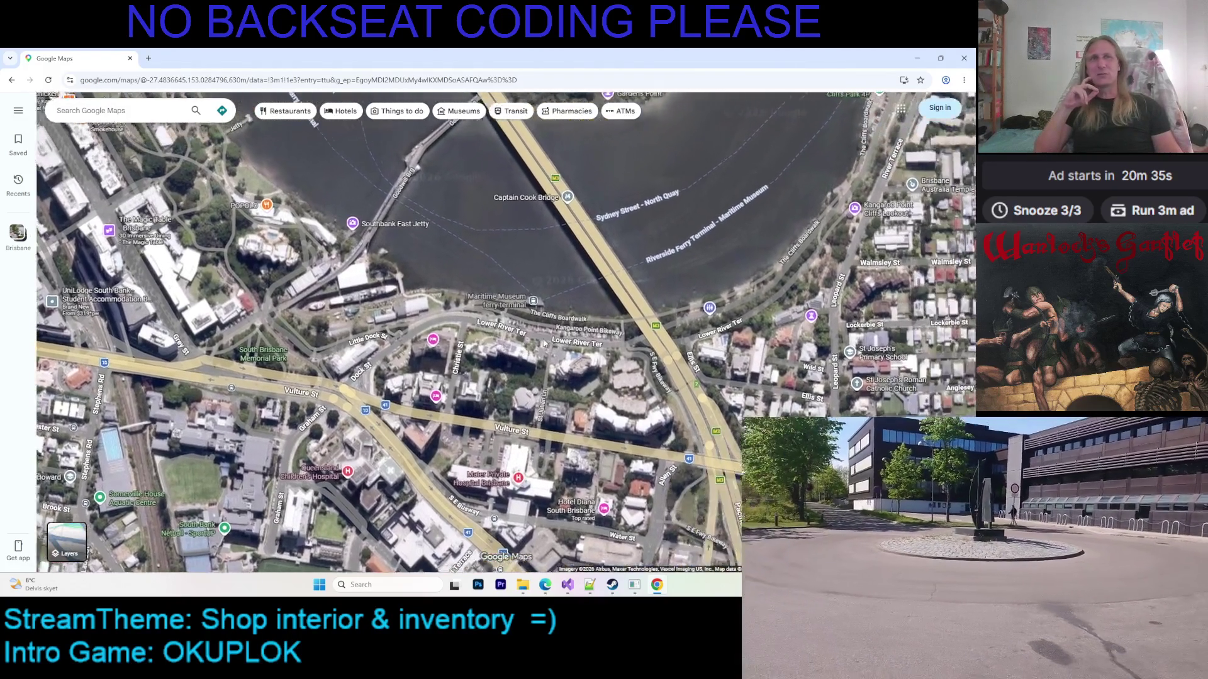
{"action": "scroll", "coordinate": [534, 332], "scroll_direction": "down", "scroll_amount": 2}
{"action": "key", "text": "Up"}
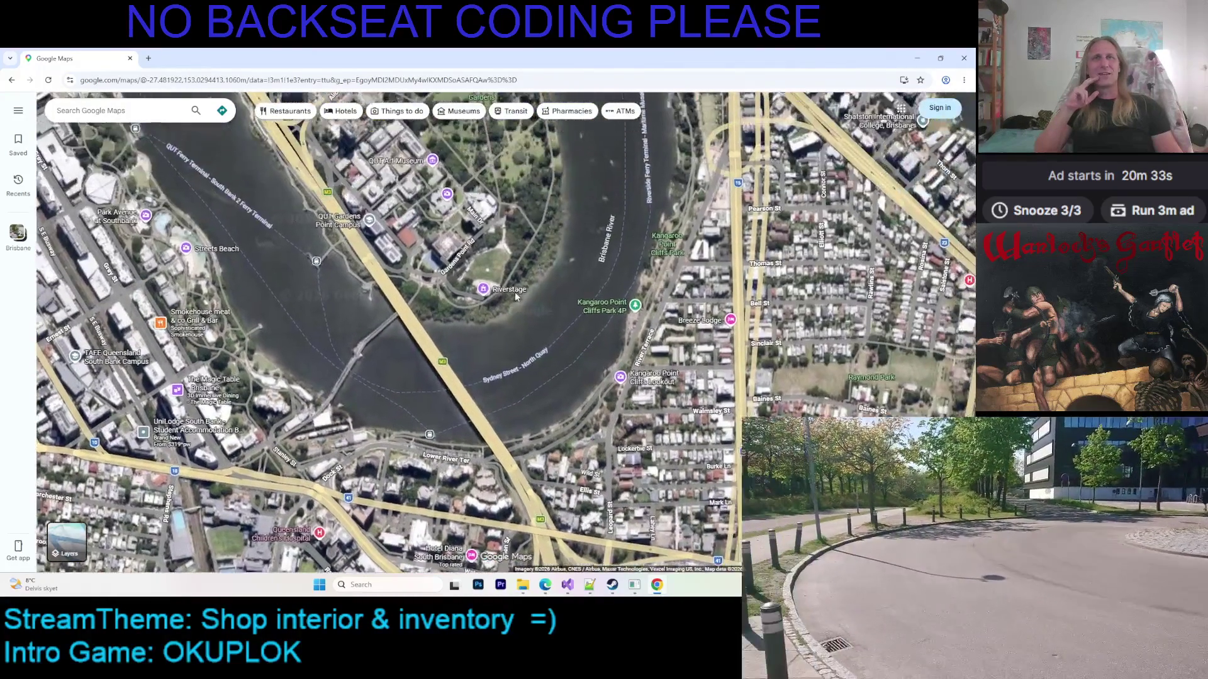
{"action": "key", "text": "Up"}
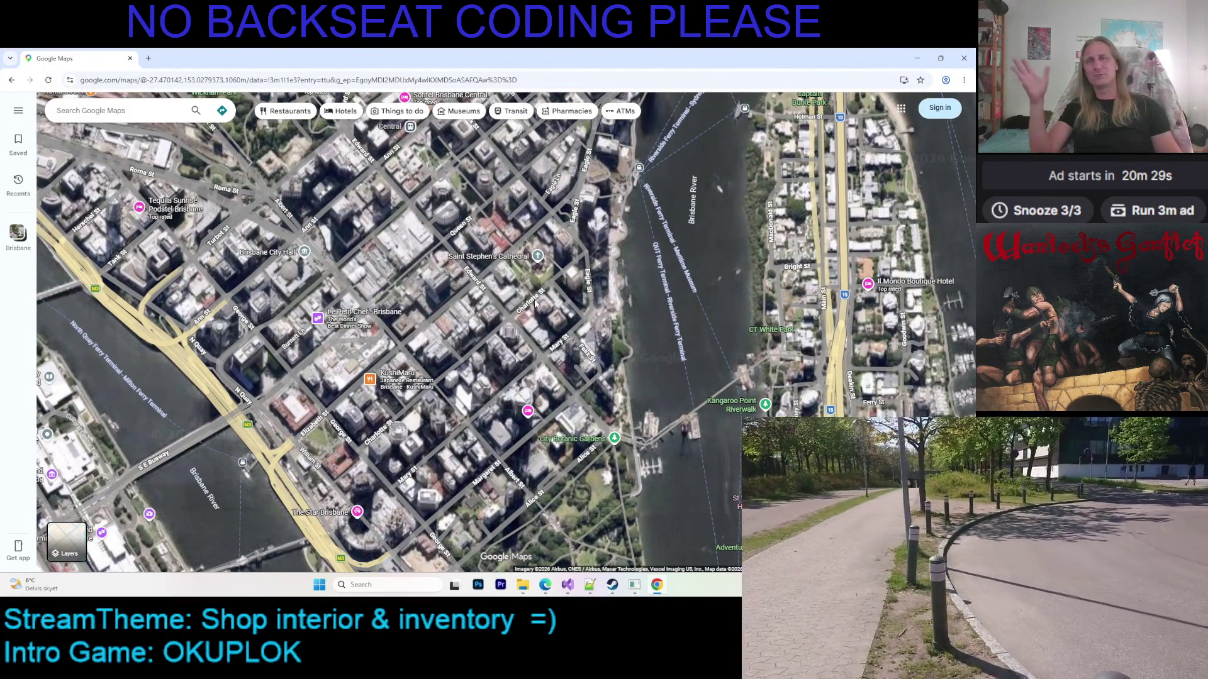
Pan north to Fortitude Valley, east to Teneriffe and Bulimba, then zoom out over the bends
{"action": "scroll", "coordinate": [501, 321], "scroll_direction": "down", "scroll_amount": 3}
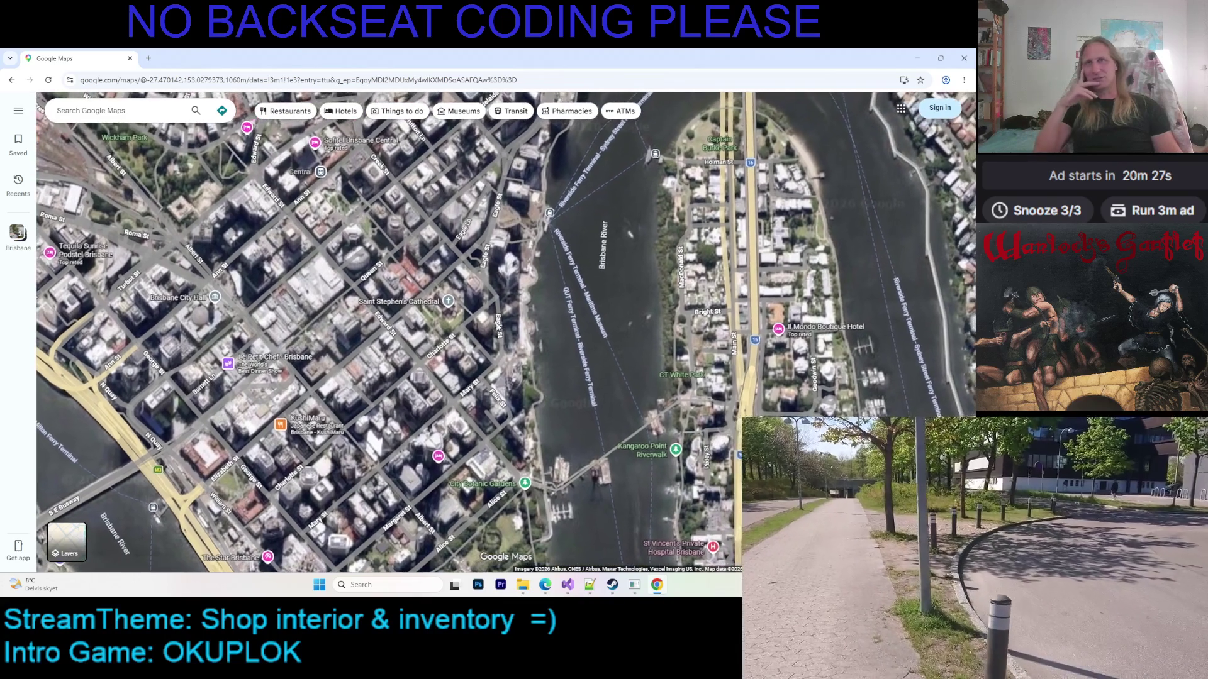
{"action": "key", "text": "Up"}
{"action": "key", "text": "Up"}
{"action": "key", "text": "Up"}
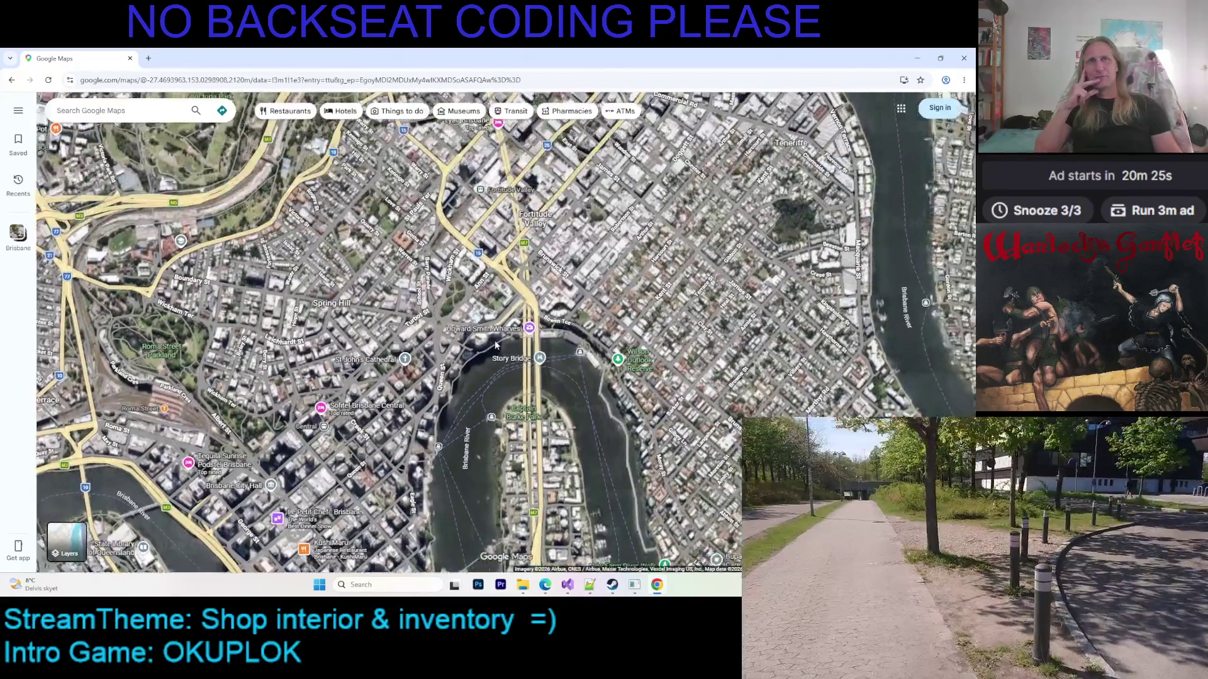
{"action": "key", "text": "Right"}
{"action": "key", "text": "Right"}
{"action": "key", "text": "Right"}
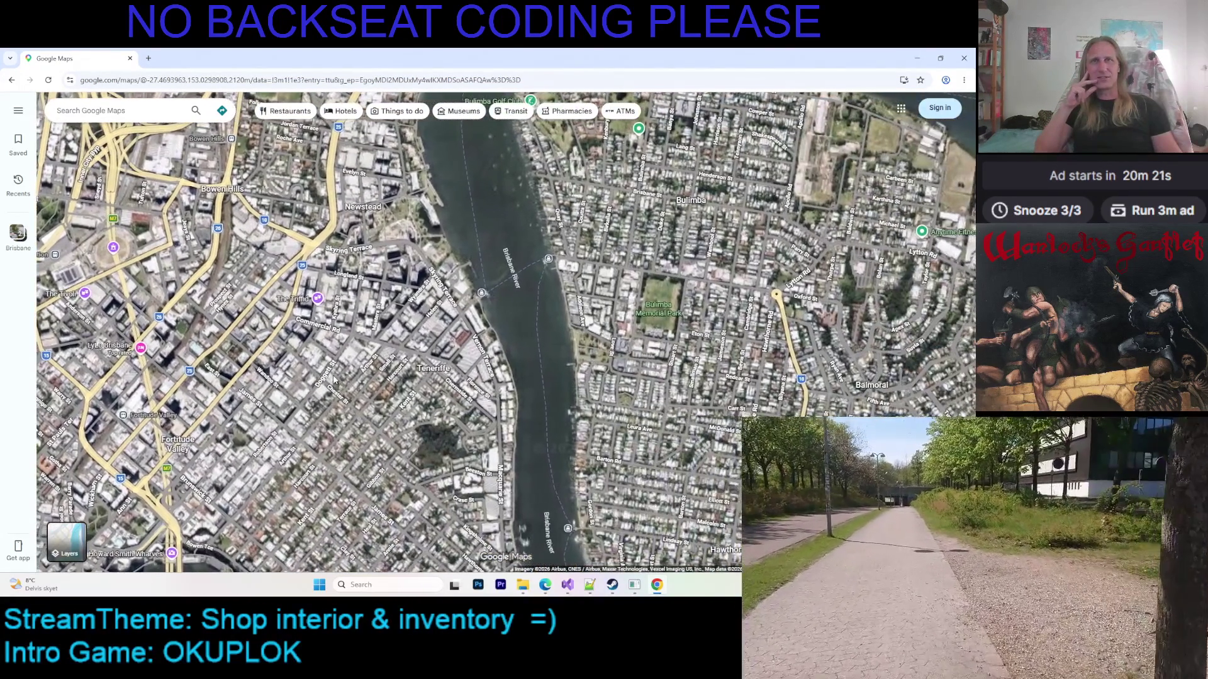
{"action": "mouse_move", "coordinate": [351, 358]}
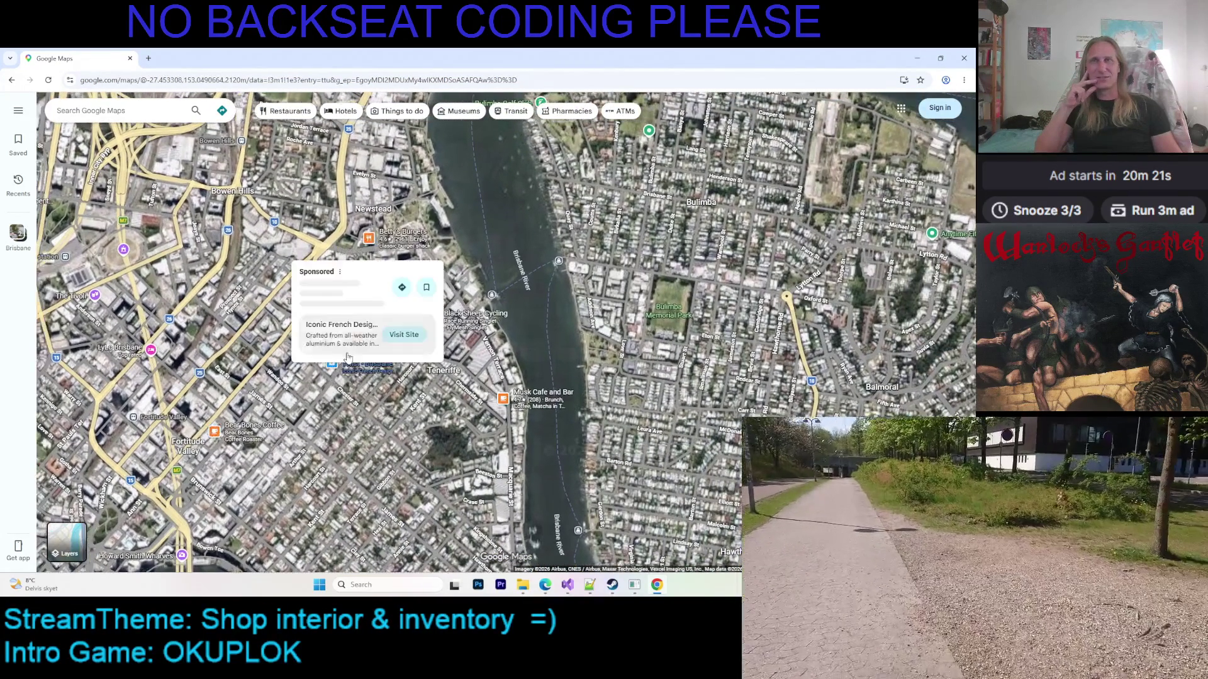
{"action": "key", "text": "Left"}
{"action": "key", "text": "Left"}
{"action": "key", "text": "Left"}
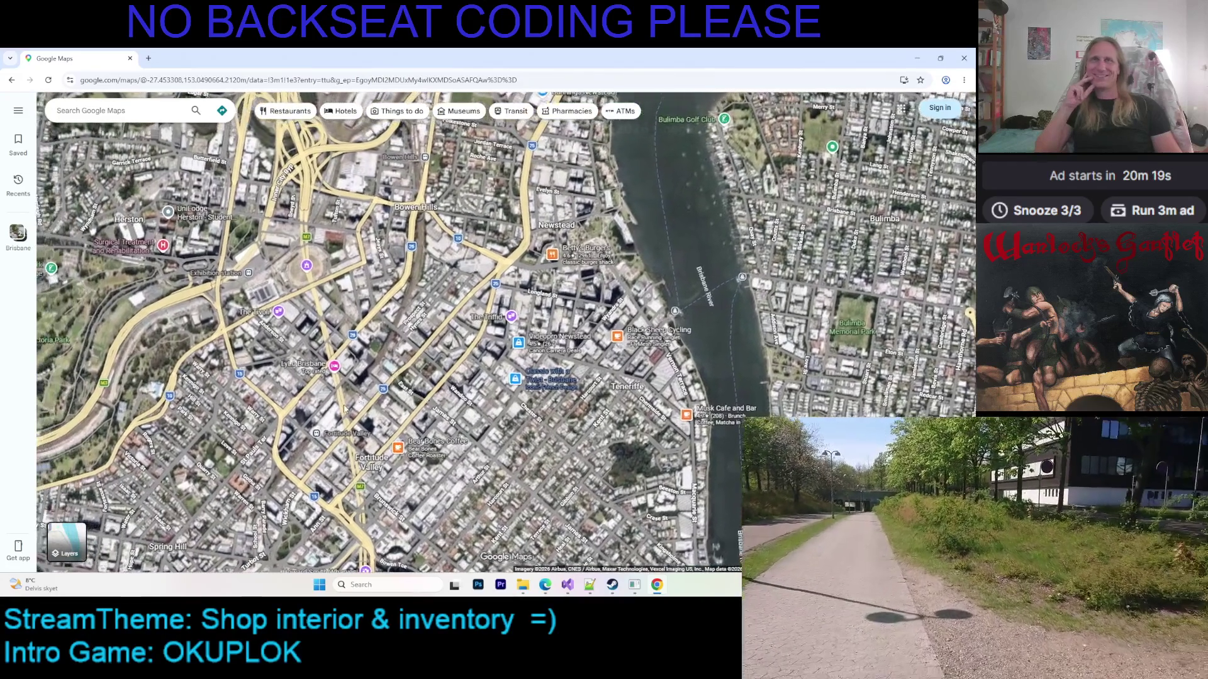
{"action": "key", "text": "Left"}
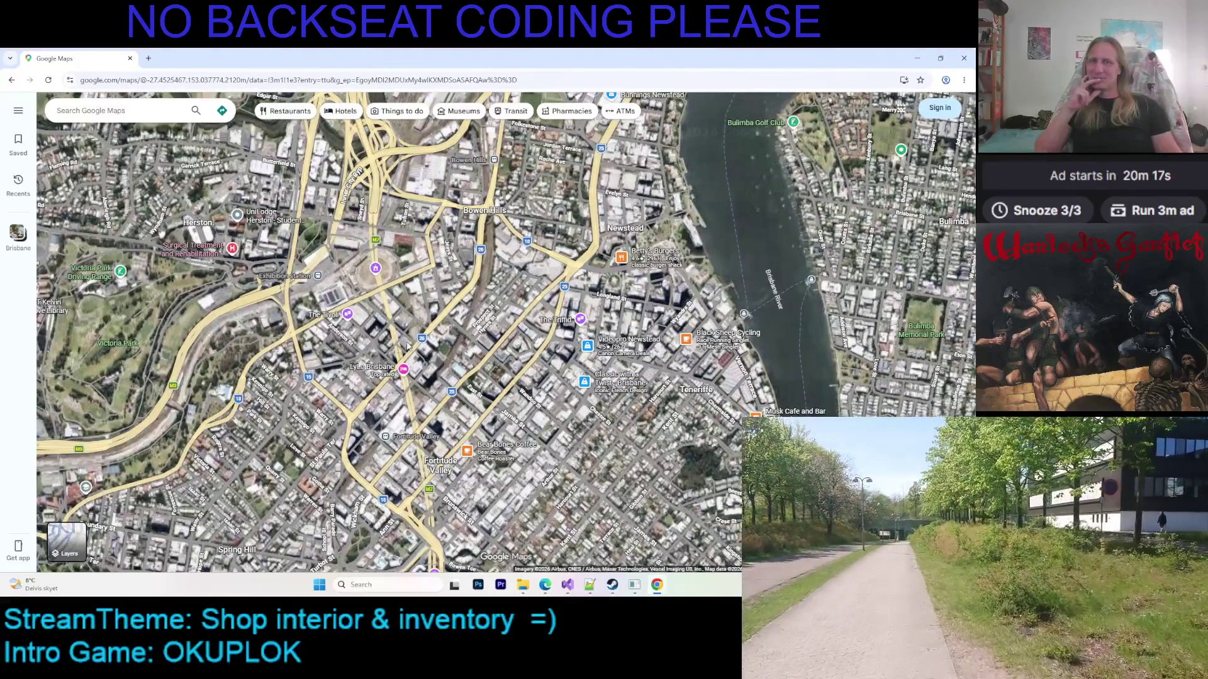
{"action": "scroll", "coordinate": [565, 297], "scroll_direction": "down", "scroll_amount": 3}
{"action": "left_click_drag", "start_coordinate": [565, 297], "coordinate": [490, 304]}
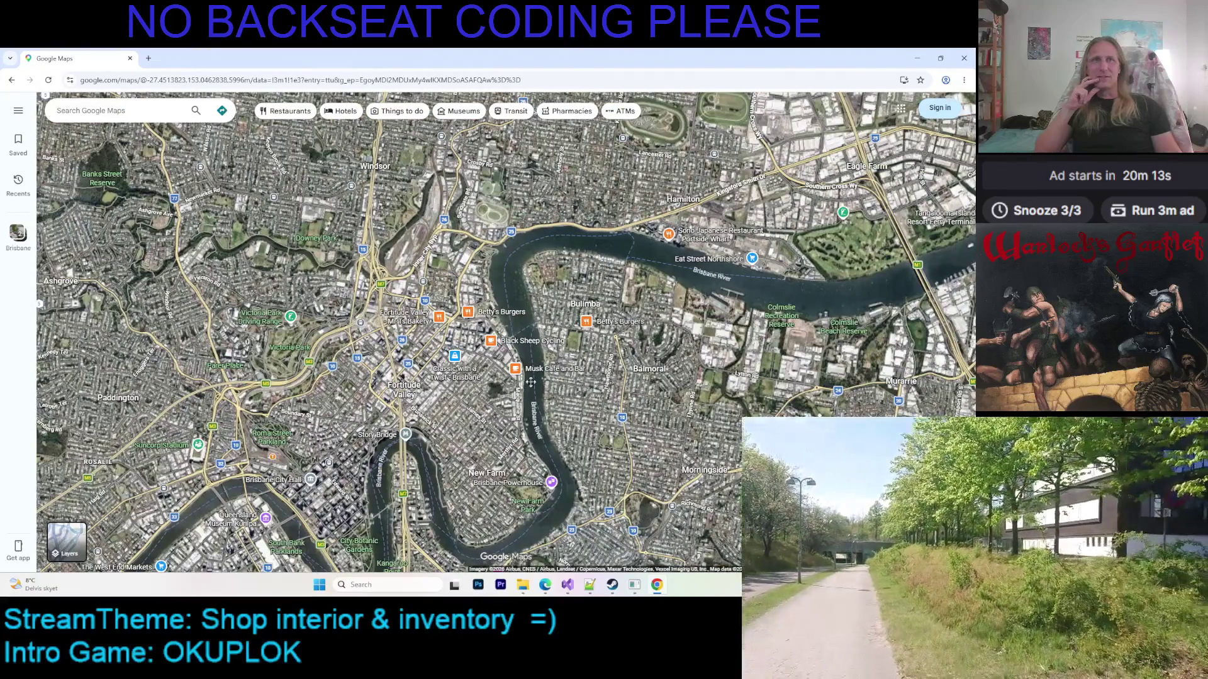
Zoom in over Fortitude Valley's James St blocks, then zoom back out to the CBD
{"action": "scroll", "coordinate": [434, 390], "scroll_direction": "up", "scroll_amount": 3}
{"action": "key", "text": "Up"}
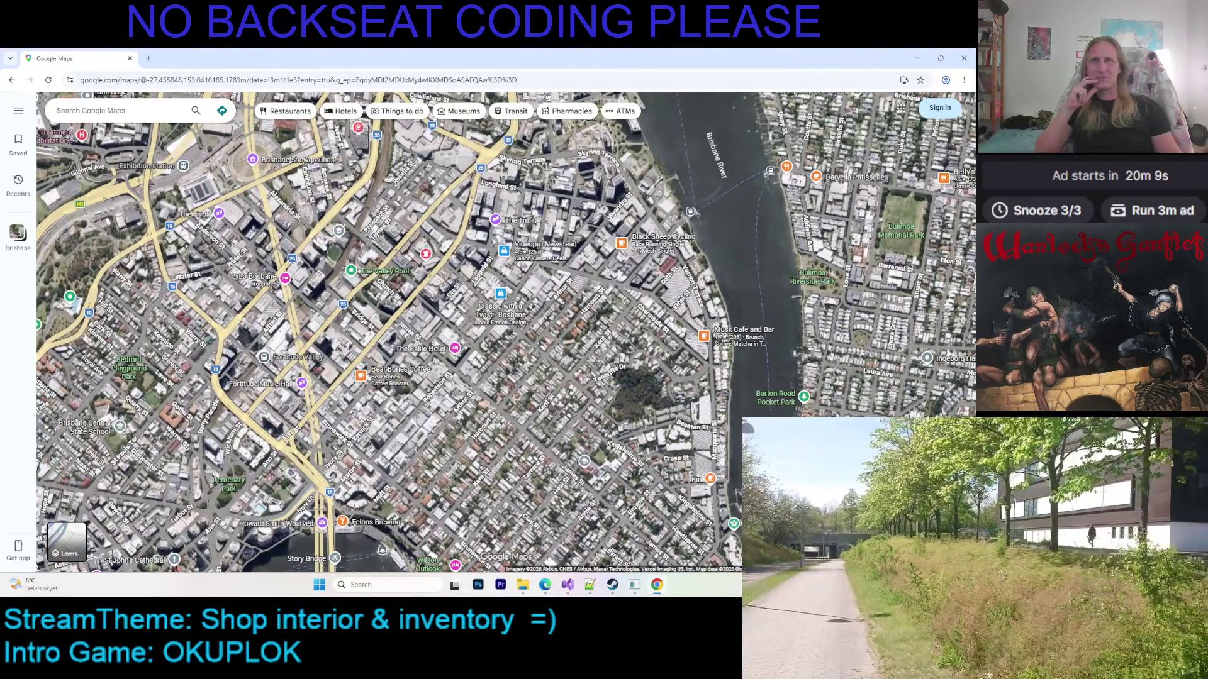
{"action": "scroll", "coordinate": [384, 316], "scroll_direction": "up", "scroll_amount": 2}
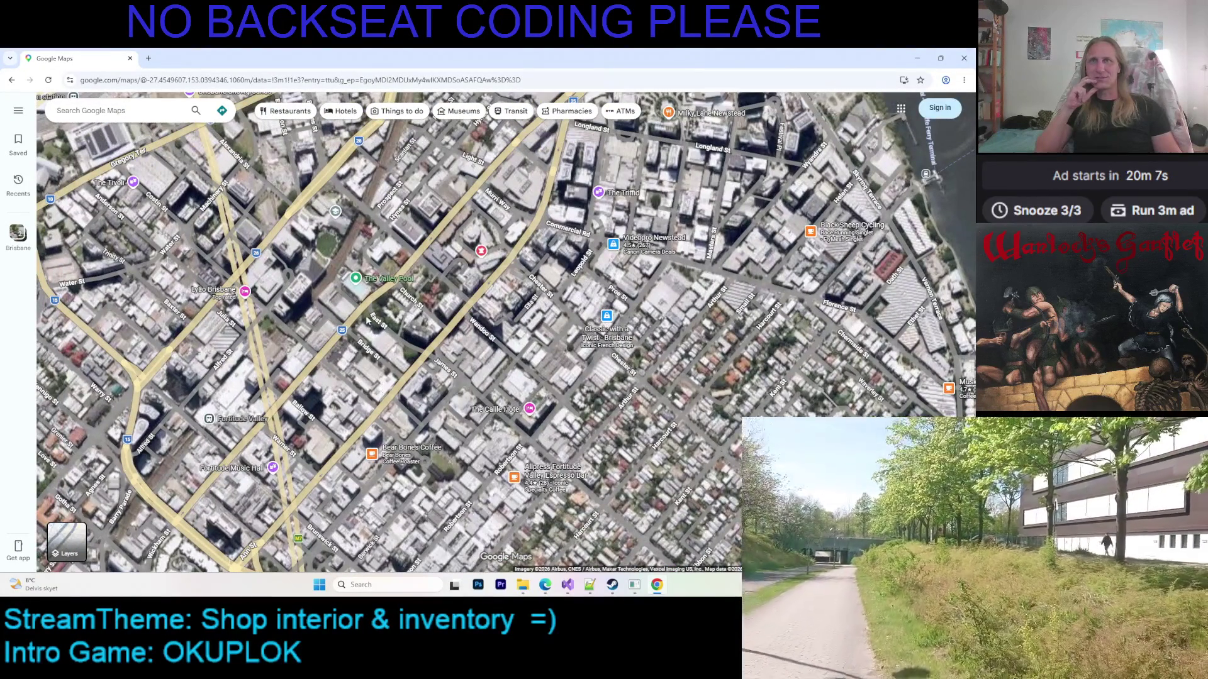
{"action": "scroll", "coordinate": [367, 320], "scroll_direction": "up", "scroll_amount": 3}
{"action": "key", "text": "Up"}
{"action": "key", "text": "Right"}
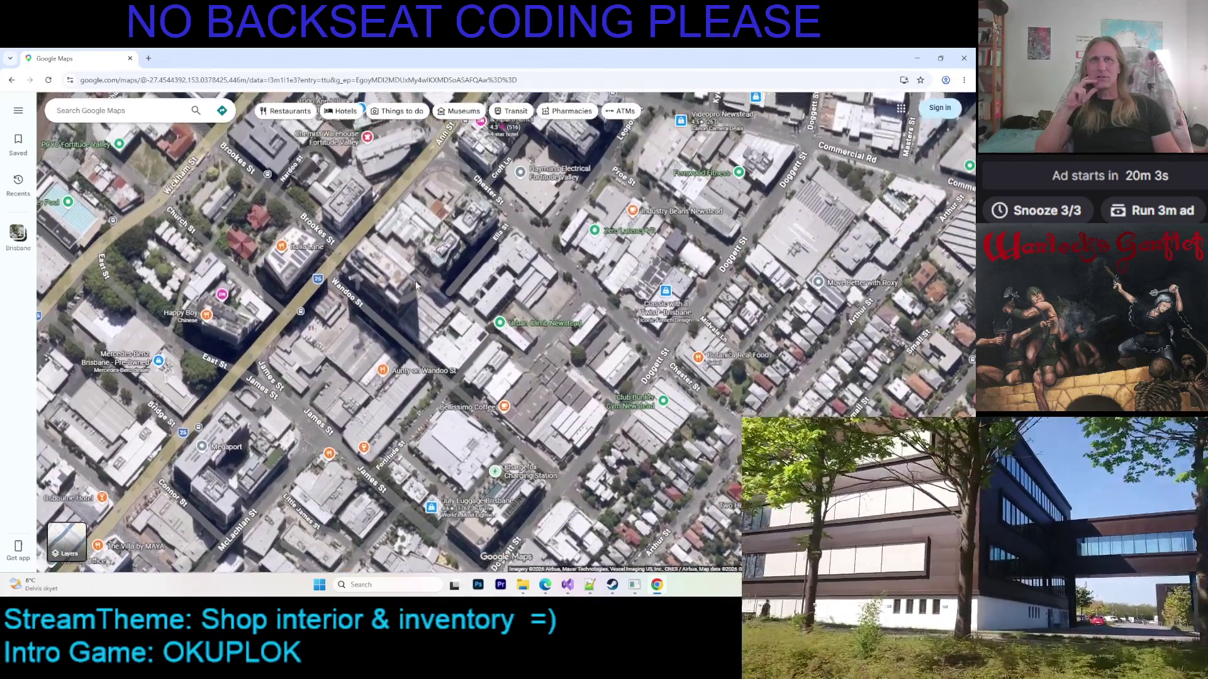
{"action": "key", "text": "Up"}
{"action": "key", "text": "Left"}
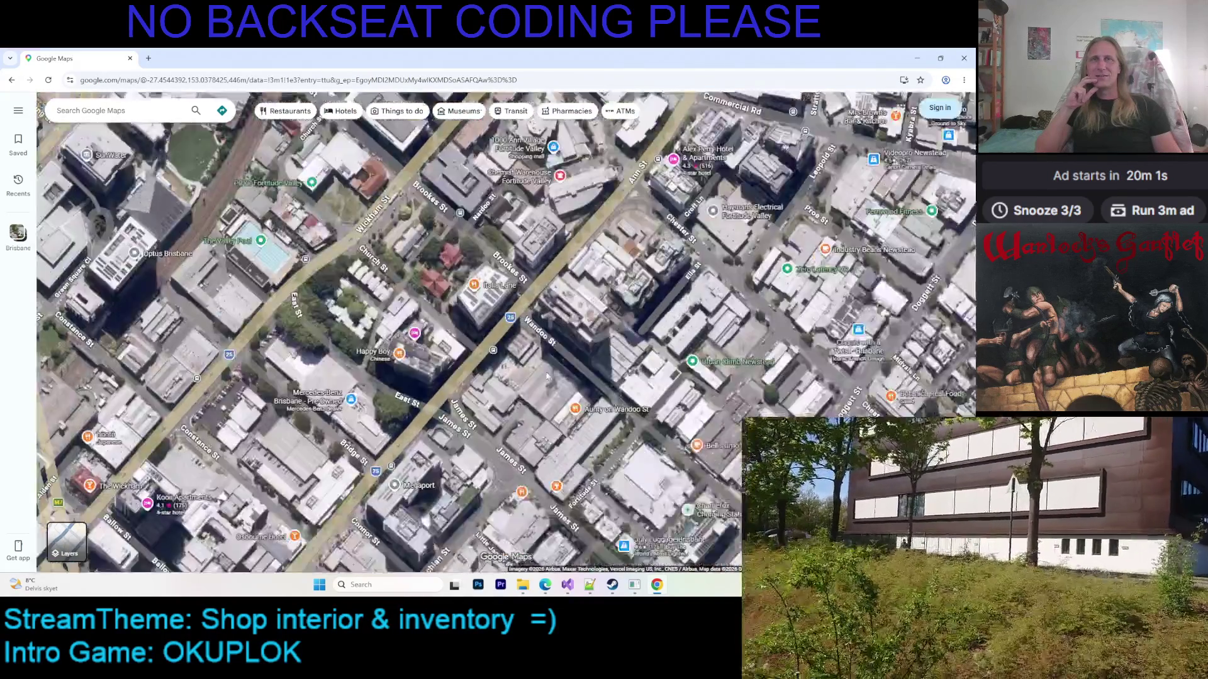
{"action": "scroll", "coordinate": [538, 377], "scroll_direction": "down", "scroll_amount": 2}
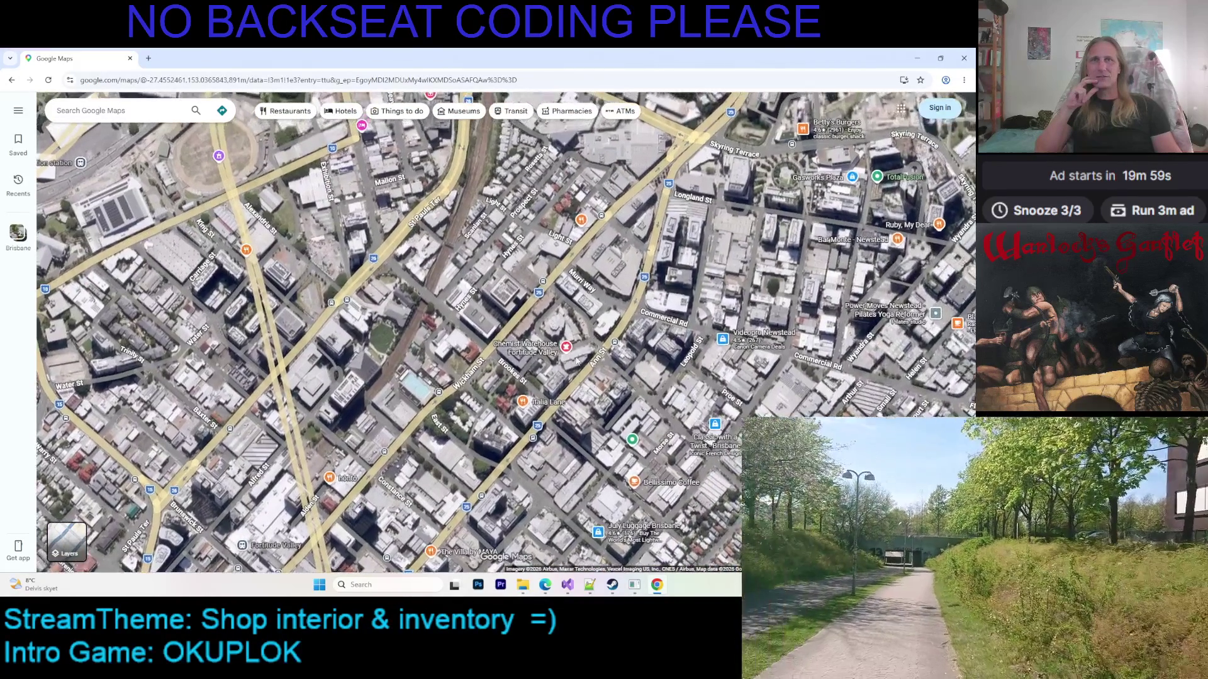
{"action": "scroll", "coordinate": [568, 420], "scroll_direction": "down", "scroll_amount": 3}
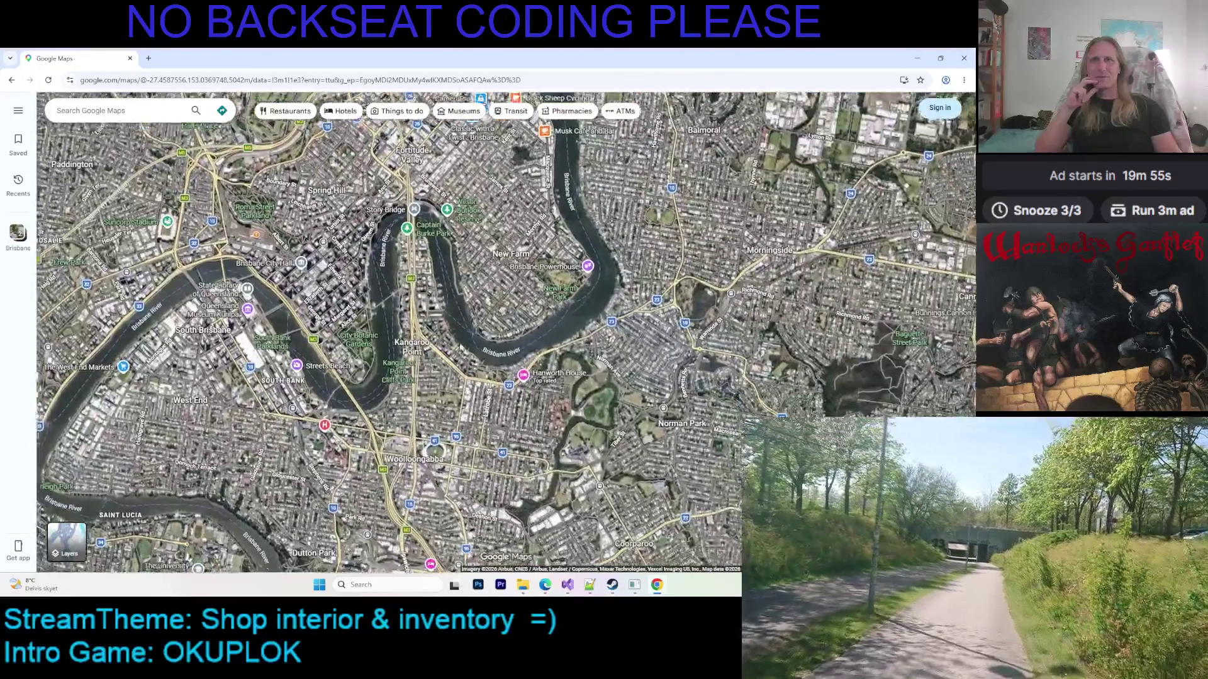
{"action": "scroll", "coordinate": [450, 241], "scroll_direction": "up", "scroll_amount": 3}
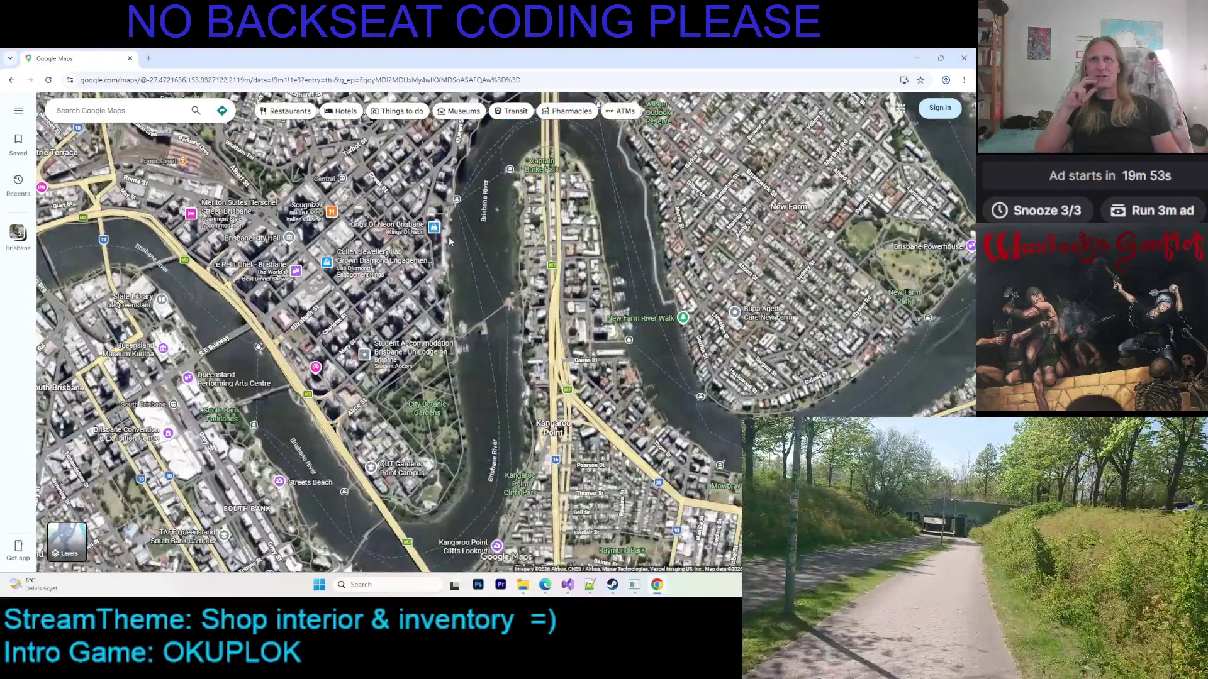
{"action": "right_click", "coordinate": [450, 240]}
Zoom into the CBD streets near Spring Hill, then frame Story Bridge and New Farm
{"action": "mouse_move", "coordinate": [450, 241]}
{"action": "left_mouse_down"}
{"action": "mouse_move", "coordinate": [495, 388]}
{"action": "mouse_move", "coordinate": [463, 307]}
{"action": "left_mouse_up"}
{"action": "scroll", "coordinate": [495, 388], "scroll_direction": "down", "scroll_amount": 2}
{"action": "scroll", "coordinate": [484, 368], "scroll_direction": "up", "scroll_amount": 4}
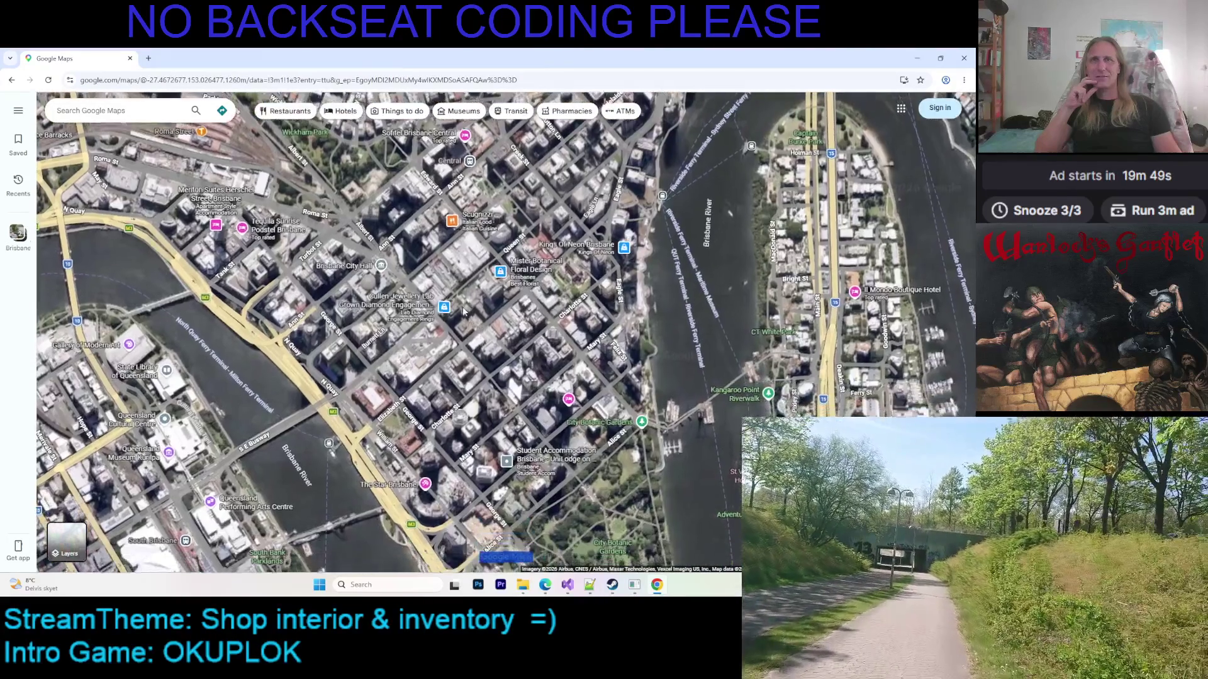
{"action": "left_click_drag", "start_coordinate": [497, 416], "coordinate": [505, 453]}
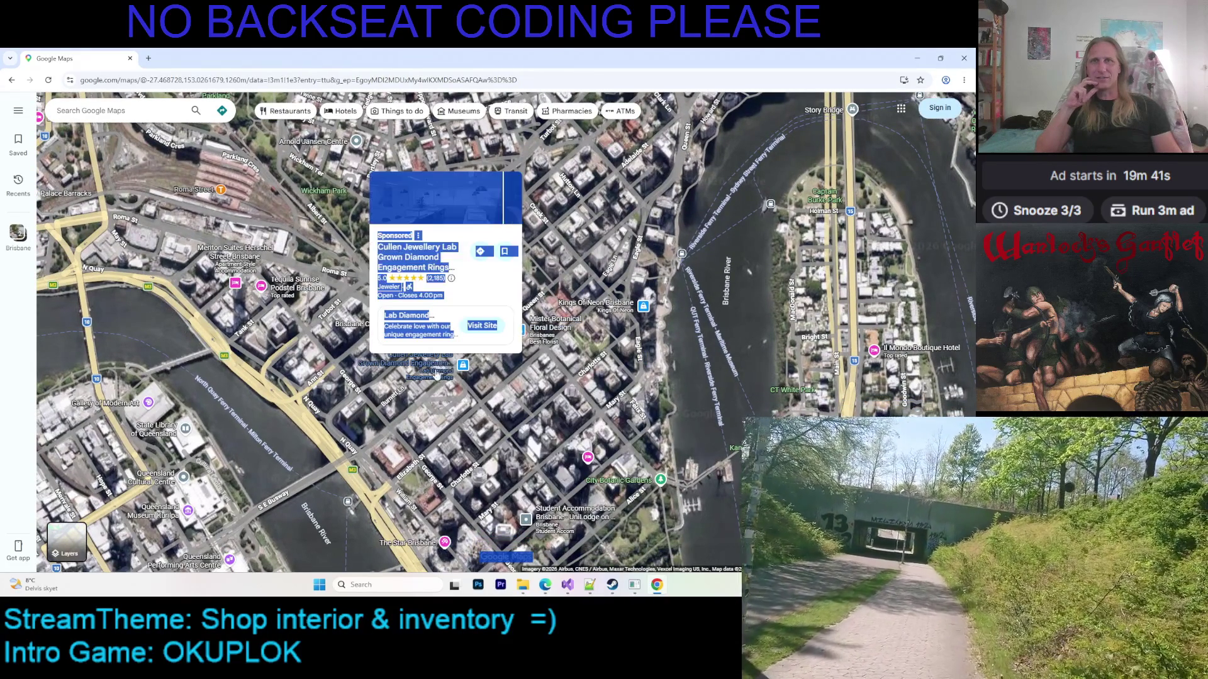
{"action": "scroll", "coordinate": [446, 429], "scroll_direction": "up", "scroll_amount": 2}
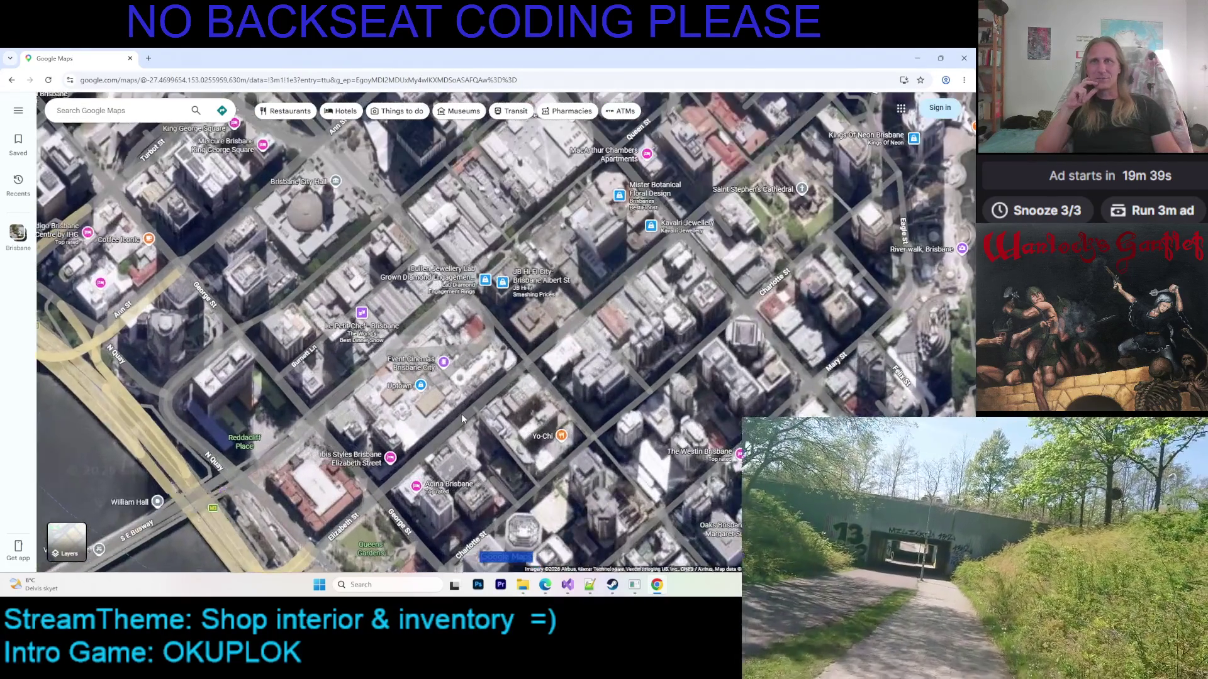
{"action": "scroll", "coordinate": [462, 414], "scroll_direction": "up", "scroll_amount": 1}
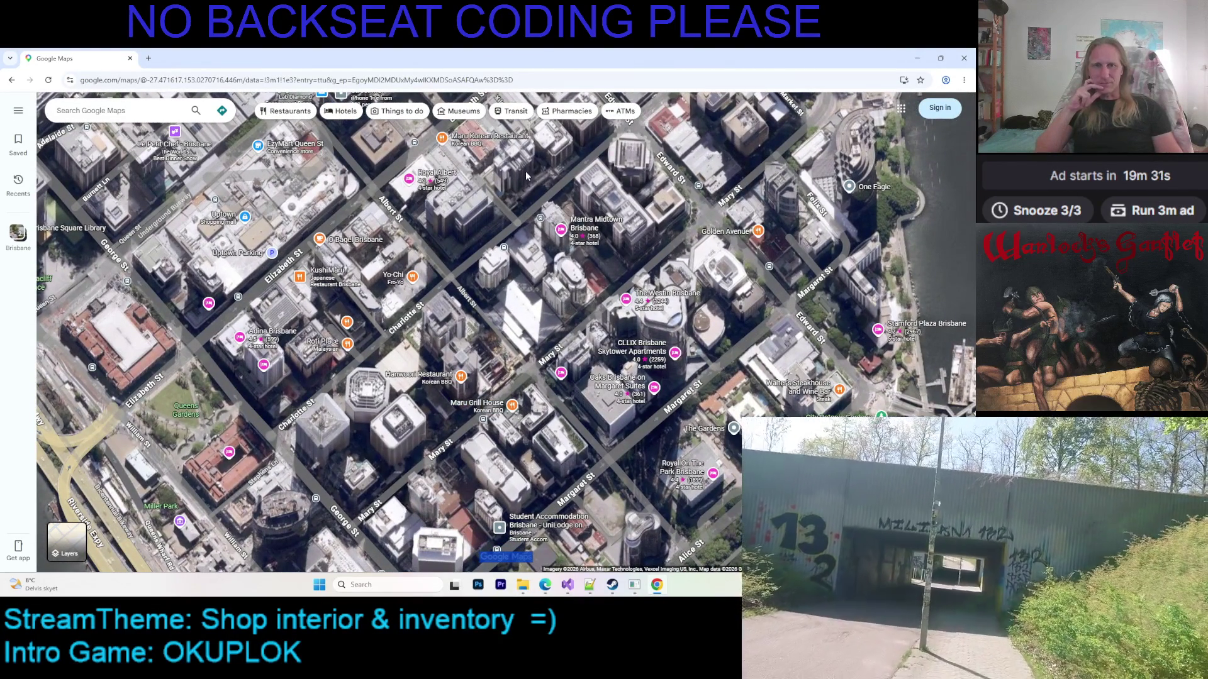
{"action": "key", "text": "Up"}
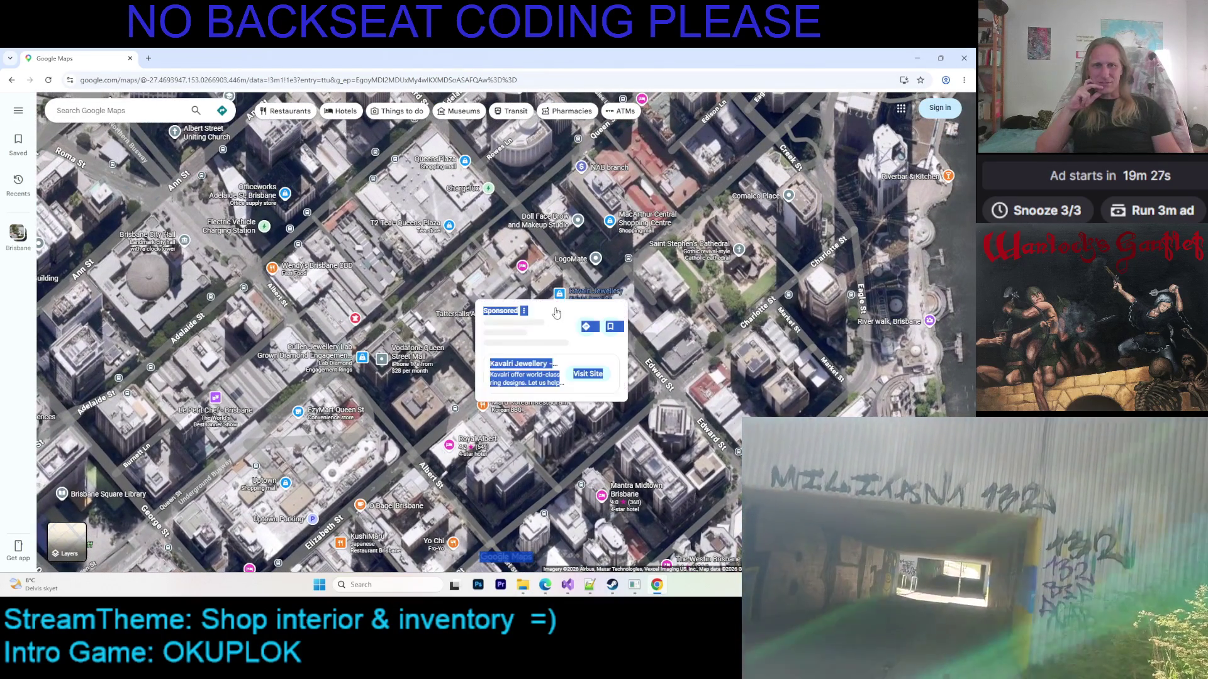
{"action": "scroll", "coordinate": [556, 311], "scroll_direction": "down", "scroll_amount": 5}
{"action": "scroll", "coordinate": [567, 368], "scroll_direction": "up", "scroll_amount": 3}
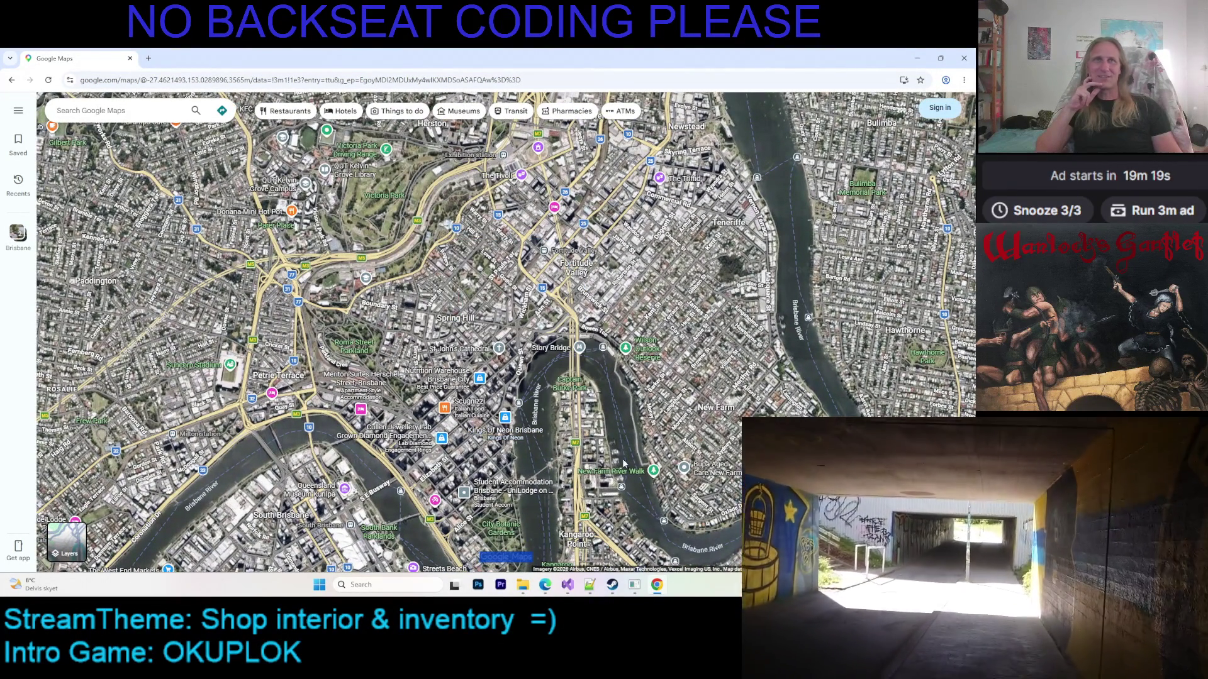
Shift the city view toward the eastern river bend and zoom in
{"action": "left_click_drag", "start_coordinate": [661, 448], "coordinate": [684, 331]}
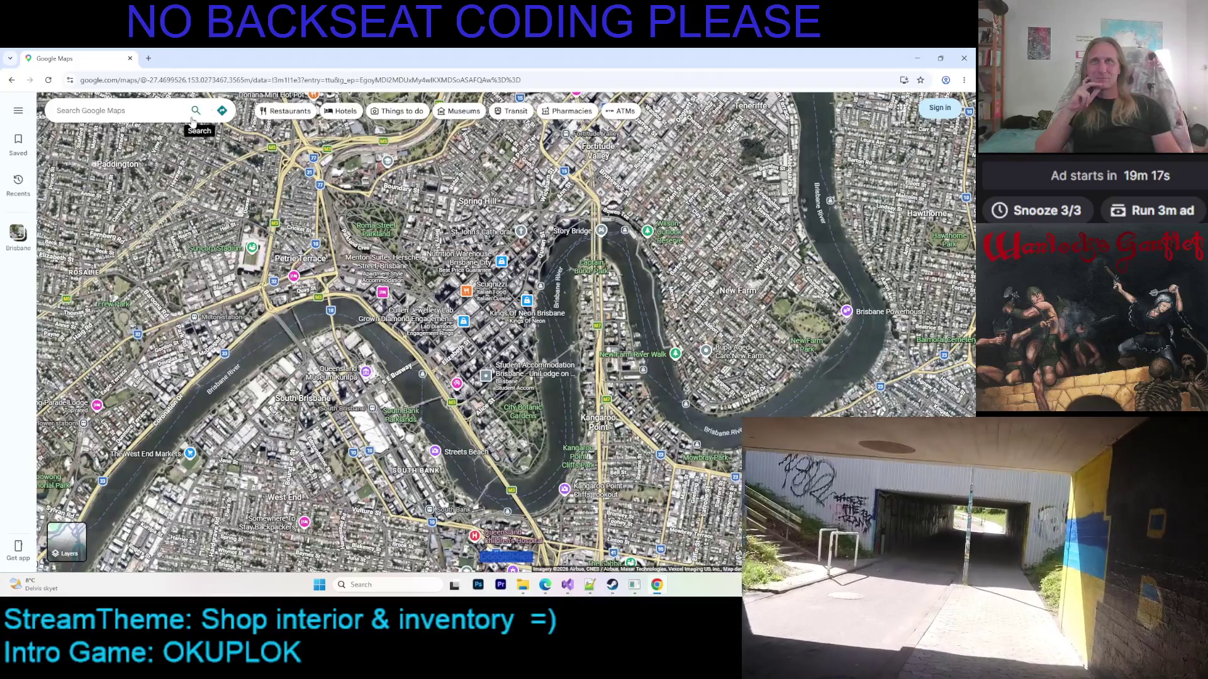
{"action": "left_click_drag", "start_coordinate": [492, 376], "coordinate": [499, 409]}
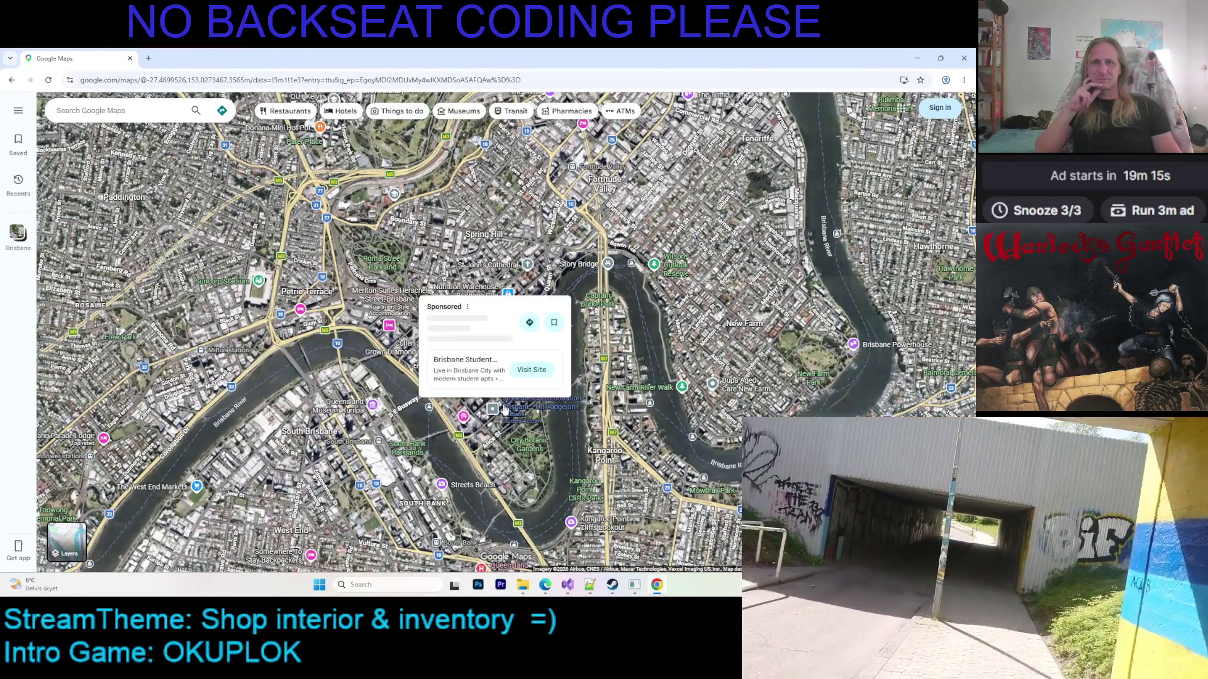
{"action": "left_click_drag", "start_coordinate": [570, 431], "coordinate": [552, 401]}
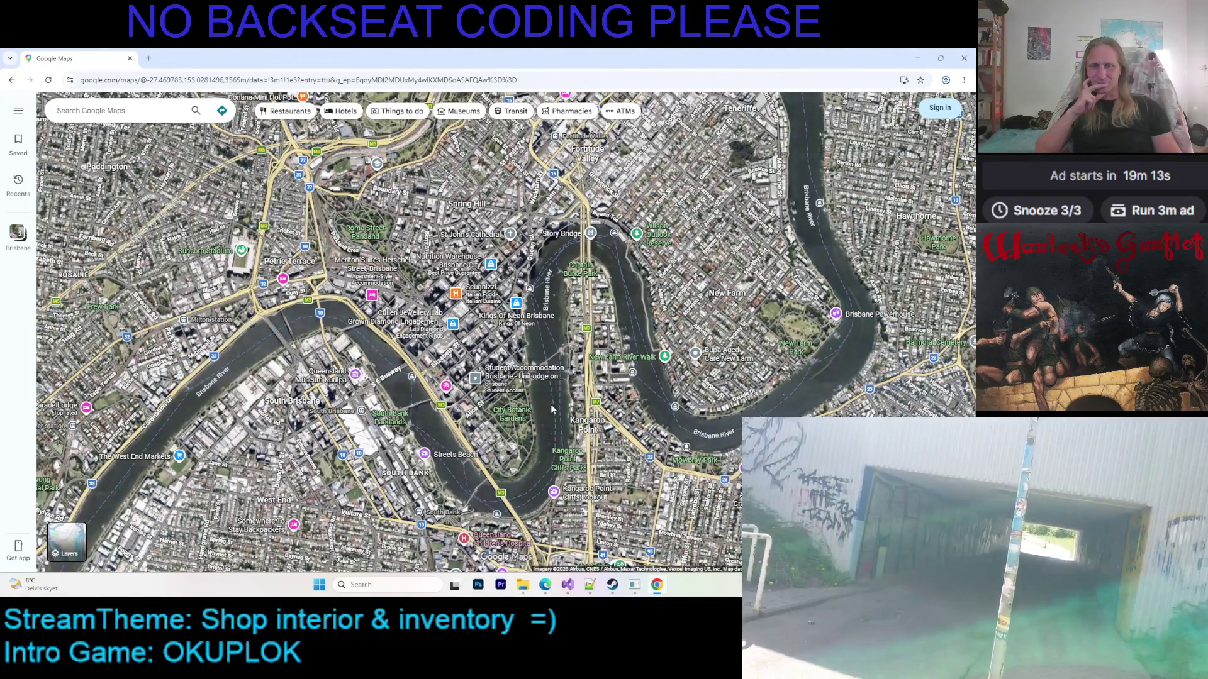
{"action": "scroll", "coordinate": [466, 417], "scroll_direction": "up", "scroll_amount": 2}
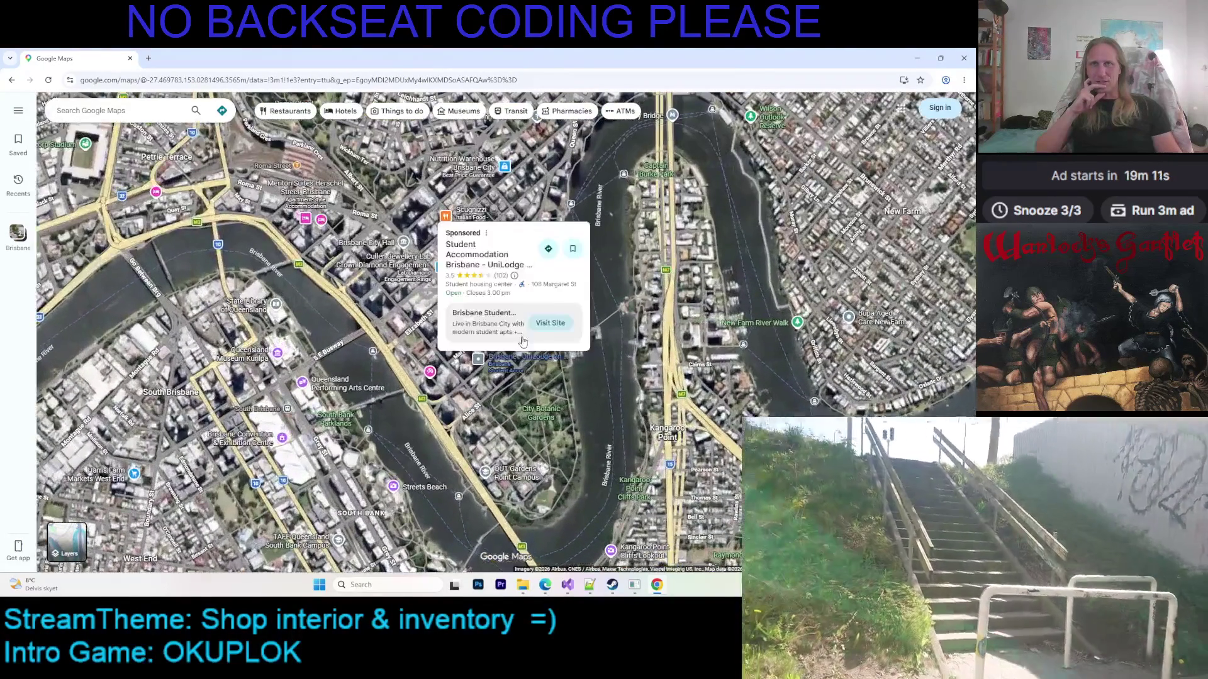
{"action": "scroll", "coordinate": [468, 372], "scroll_direction": "up", "scroll_amount": 2}
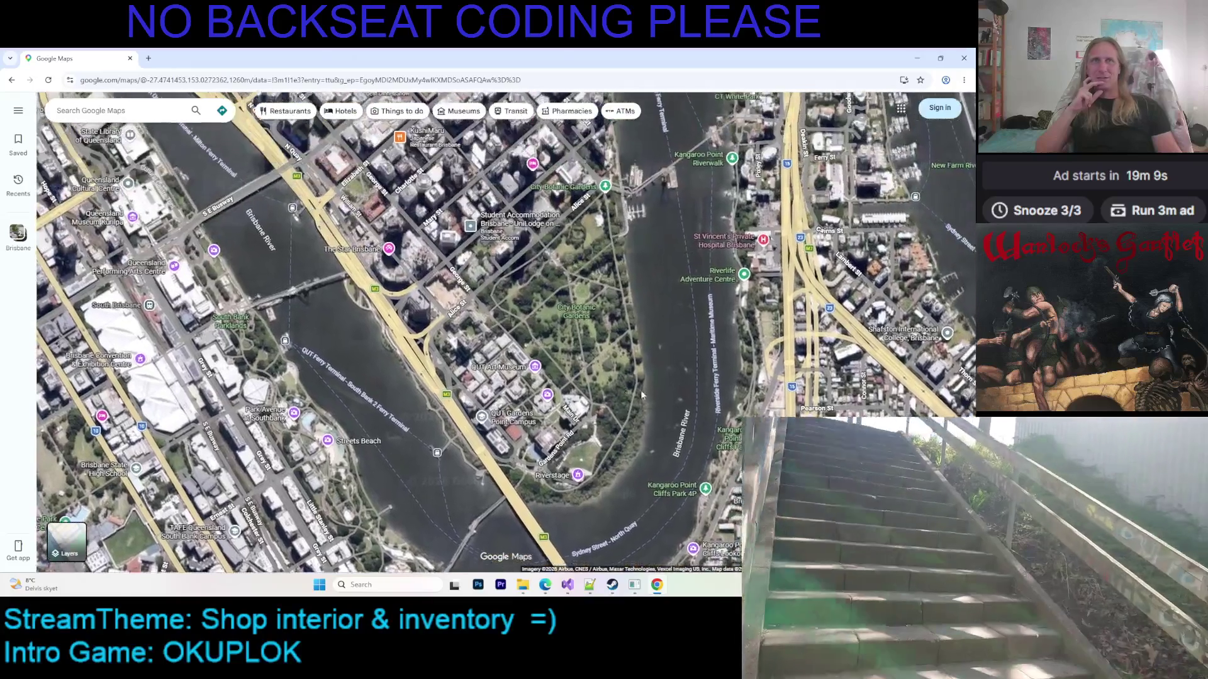
Pan across Kangaroo Point and New Farm, then zoom out to Bulimba and Morningside
{"action": "left_click_drag", "start_coordinate": [642, 395], "coordinate": [453, 541]}
{"action": "left_click_drag", "start_coordinate": [629, 264], "coordinate": [529, 352]}
{"action": "left_click_drag", "start_coordinate": [528, 302], "coordinate": [546, 362]}
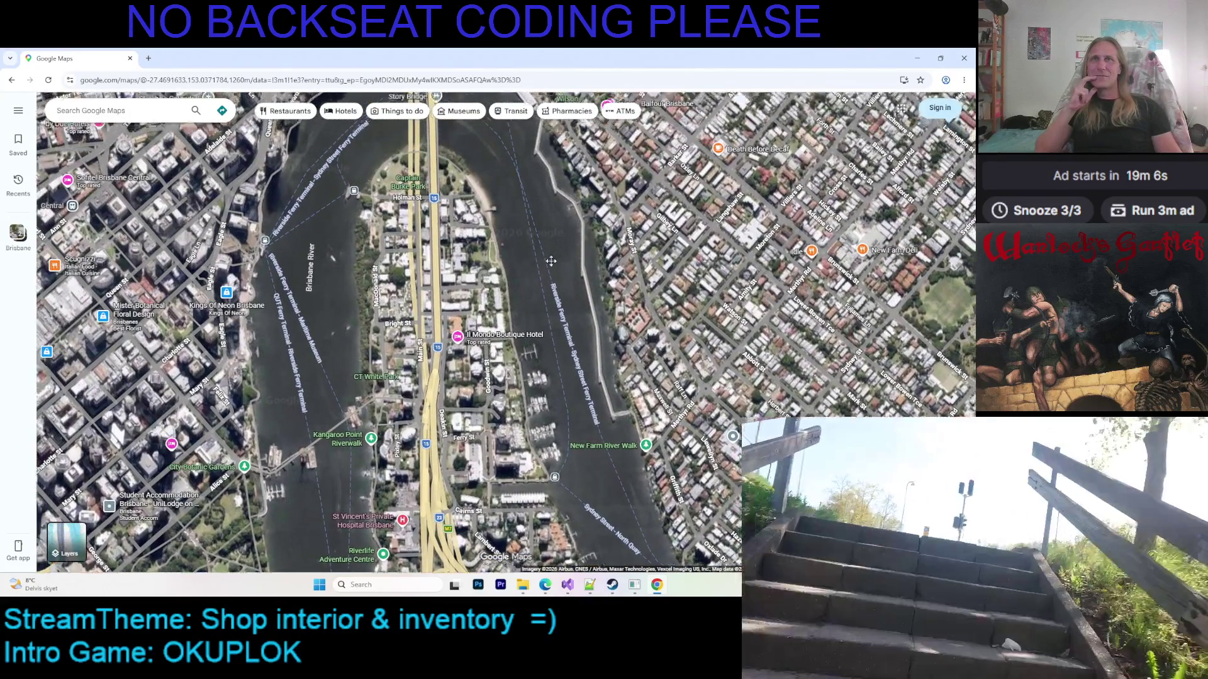
{"action": "left_click_drag", "start_coordinate": [564, 252], "coordinate": [509, 296]}
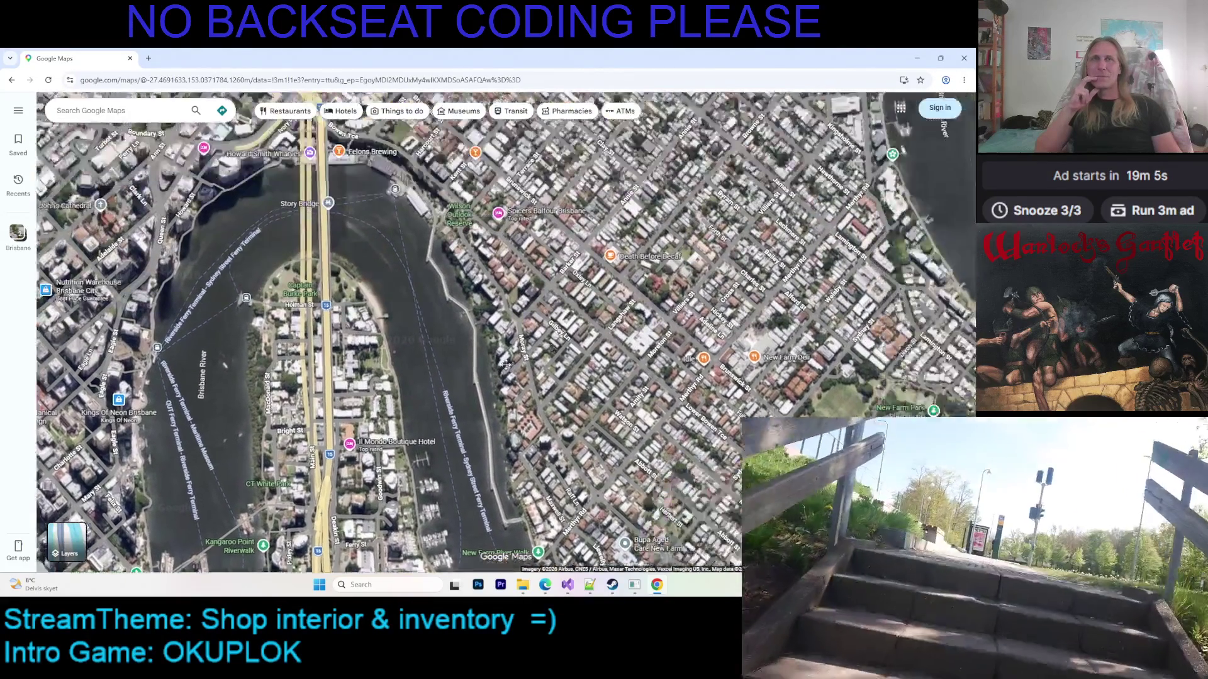
{"action": "left_click_drag", "start_coordinate": [724, 189], "coordinate": [440, 378]}
{"action": "left_click_drag", "start_coordinate": [585, 340], "coordinate": [526, 371]}
{"action": "scroll", "coordinate": [526, 371], "scroll_direction": "down", "scroll_amount": 5}
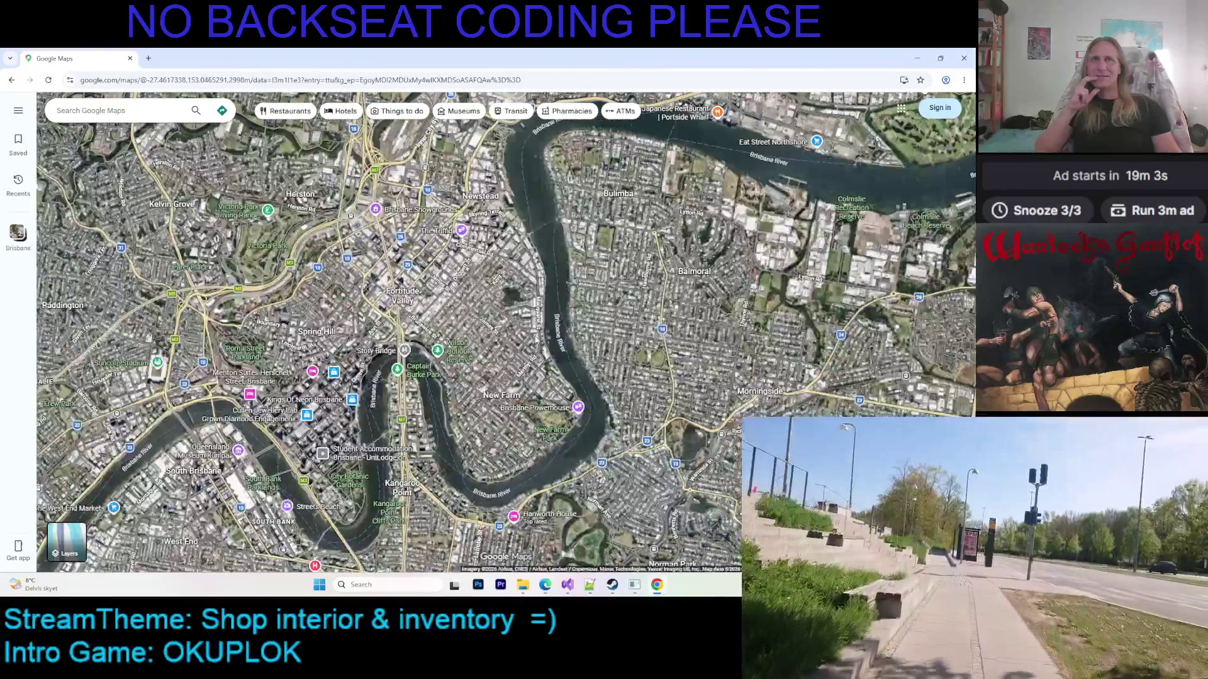
Zoom out from Mt Coot-tha and pan southeast over Moreton Bay to Wellington Point and King Island
{"action": "scroll", "coordinate": [534, 335], "scroll_direction": "down", "scroll_amount": 2}
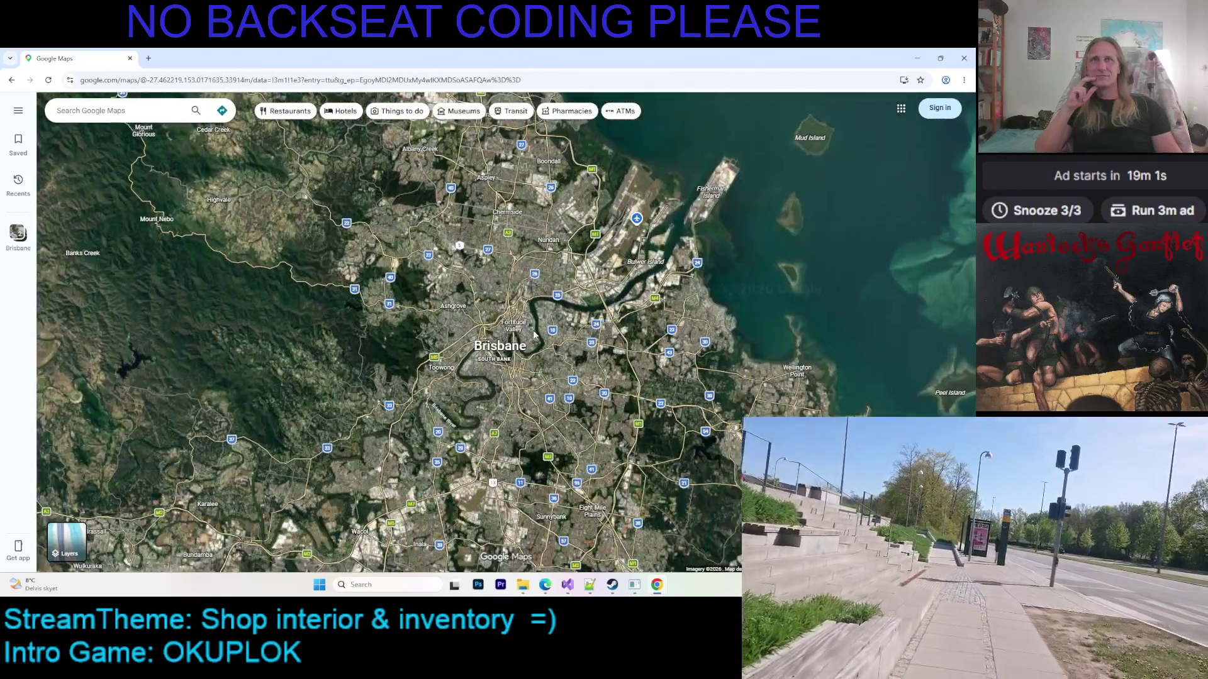
{"action": "scroll", "coordinate": [377, 349], "scroll_direction": "up", "scroll_amount": 4}
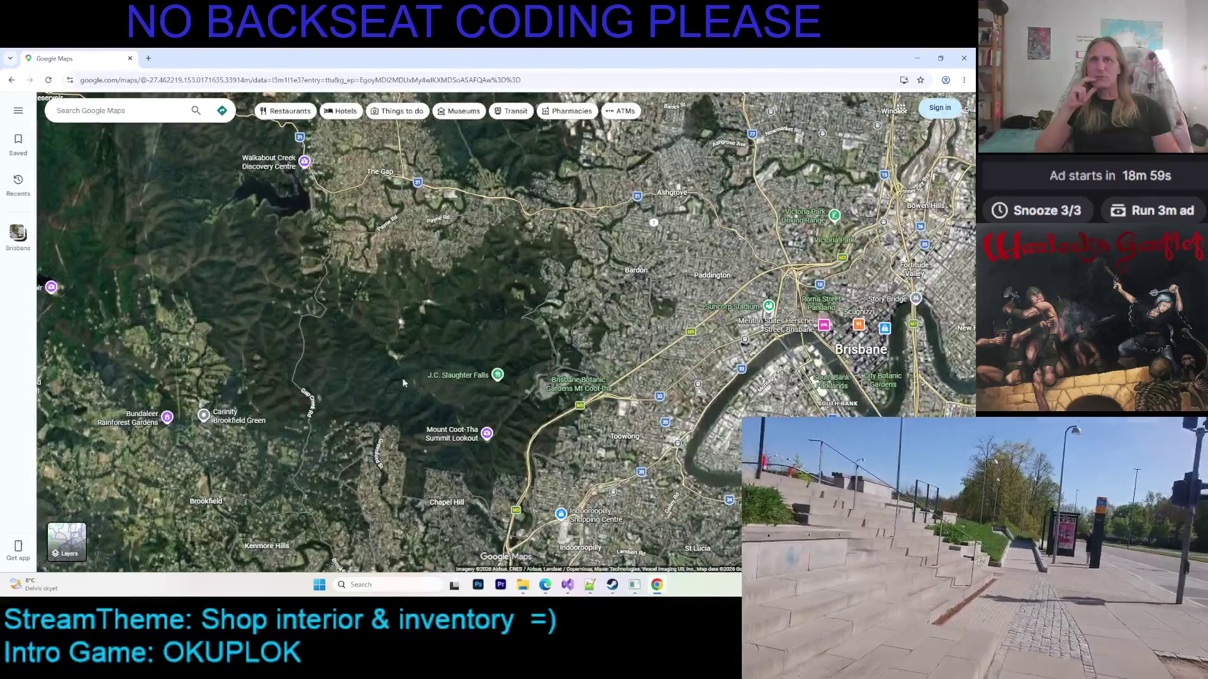
{"action": "scroll", "coordinate": [483, 341], "scroll_direction": "up", "scroll_amount": 3}
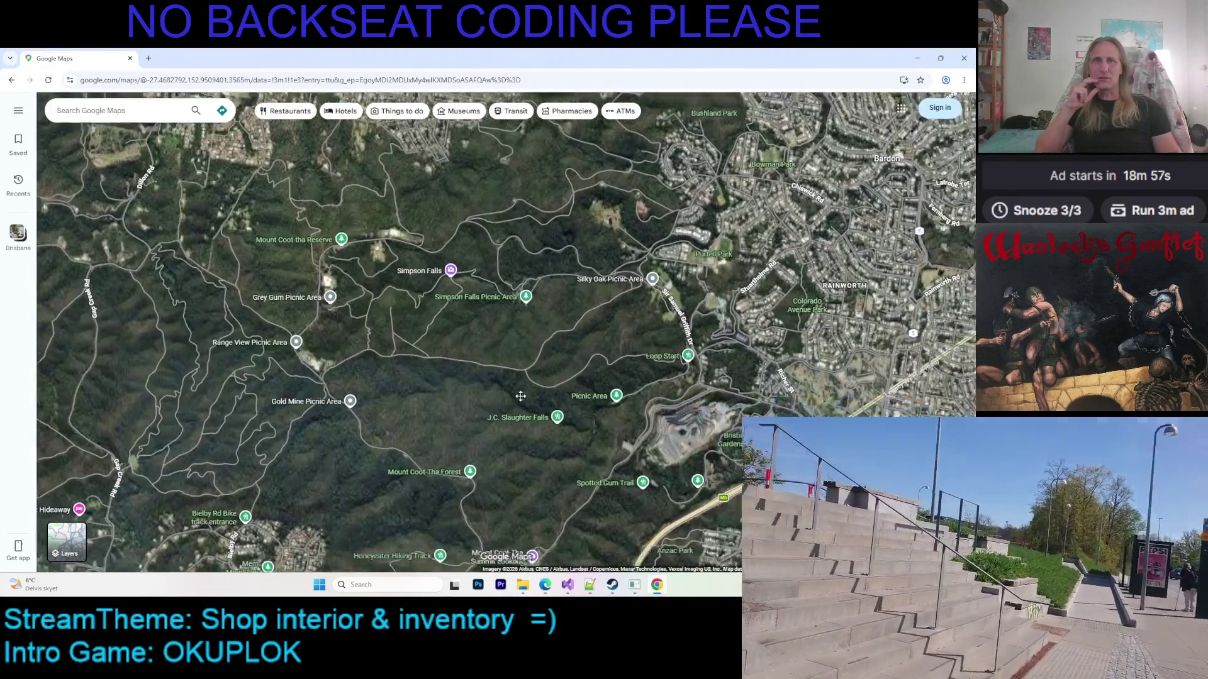
{"action": "scroll", "coordinate": [500, 406], "scroll_direction": "down", "scroll_amount": 5}
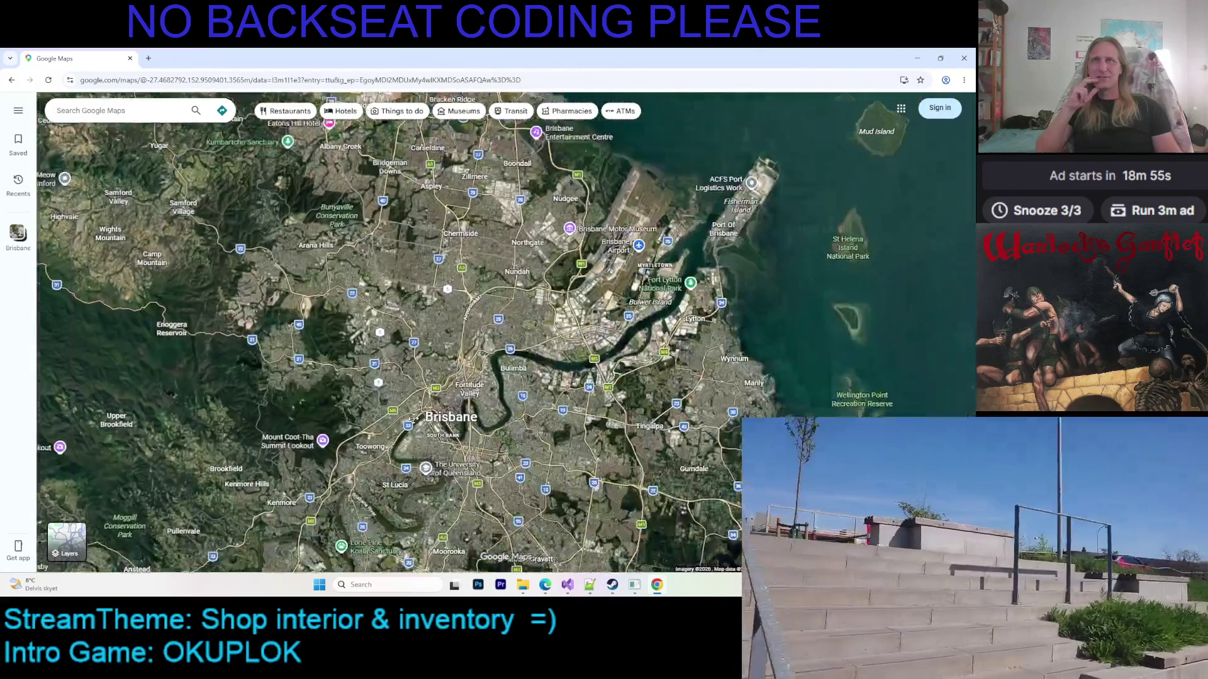
{"action": "scroll", "coordinate": [554, 418], "scroll_direction": "down", "scroll_amount": 2}
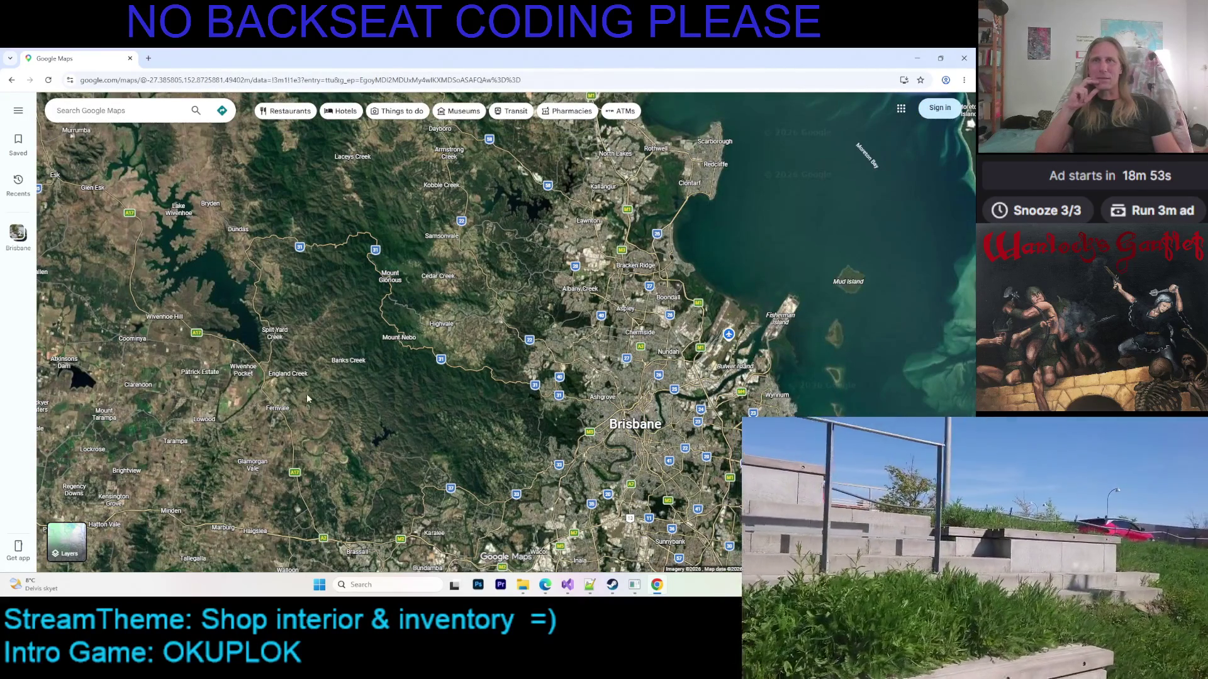
{"action": "scroll", "coordinate": [618, 428], "scroll_direction": "up", "scroll_amount": 2}
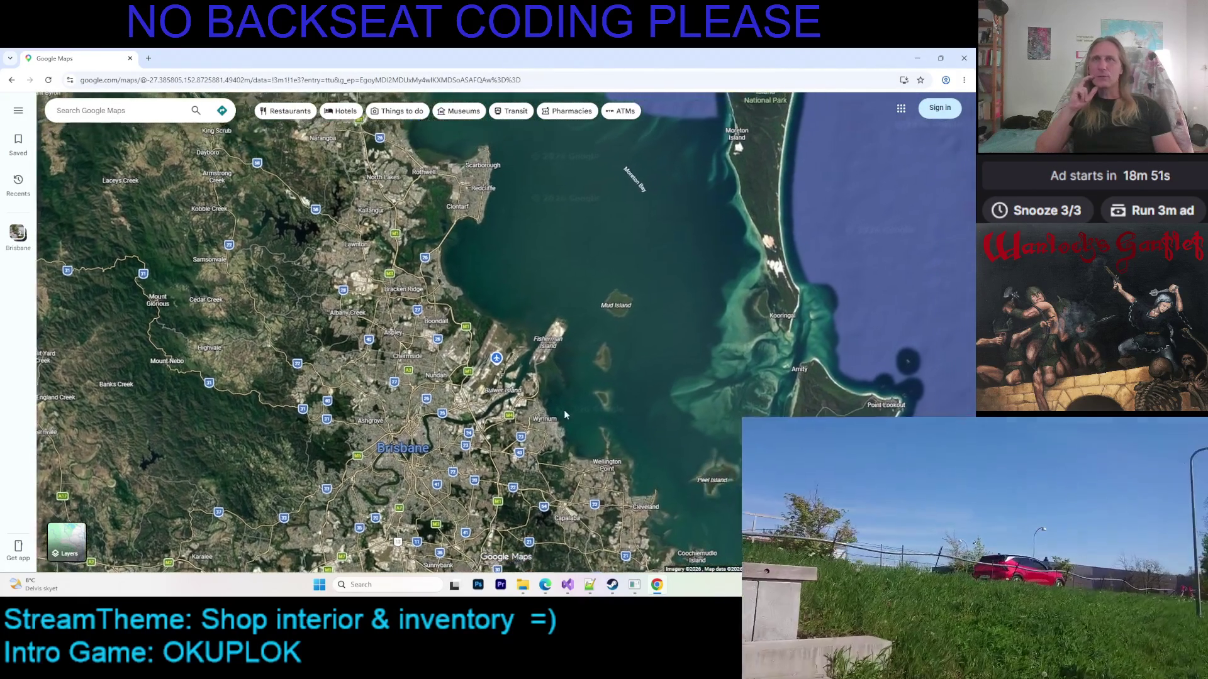
{"action": "key", "text": "Down"}
{"action": "key", "text": "Right"}
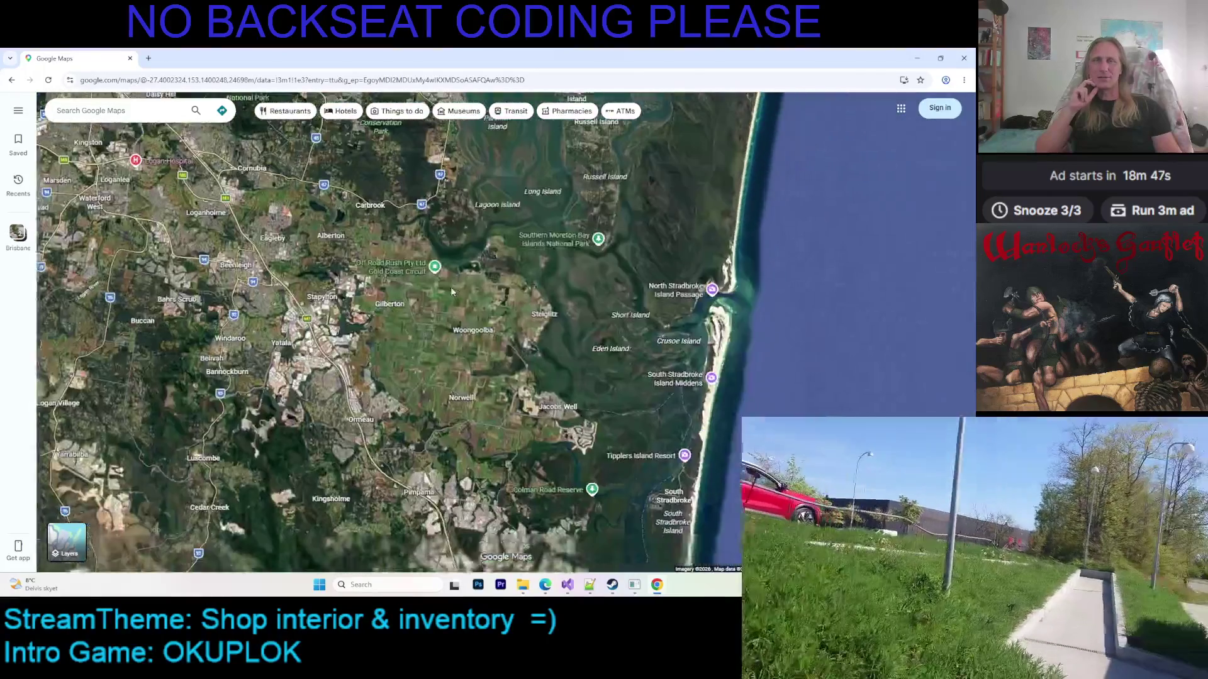
{"action": "key", "text": "Up"}
Zoom in on the bay shoreline and shift the view northwest toward Manly and Wynnum Jetty
{"action": "scroll", "coordinate": [372, 299], "scroll_direction": "up", "scroll_amount": 3}
{"action": "key", "text": "Left"}
{"action": "key", "text": "Up"}
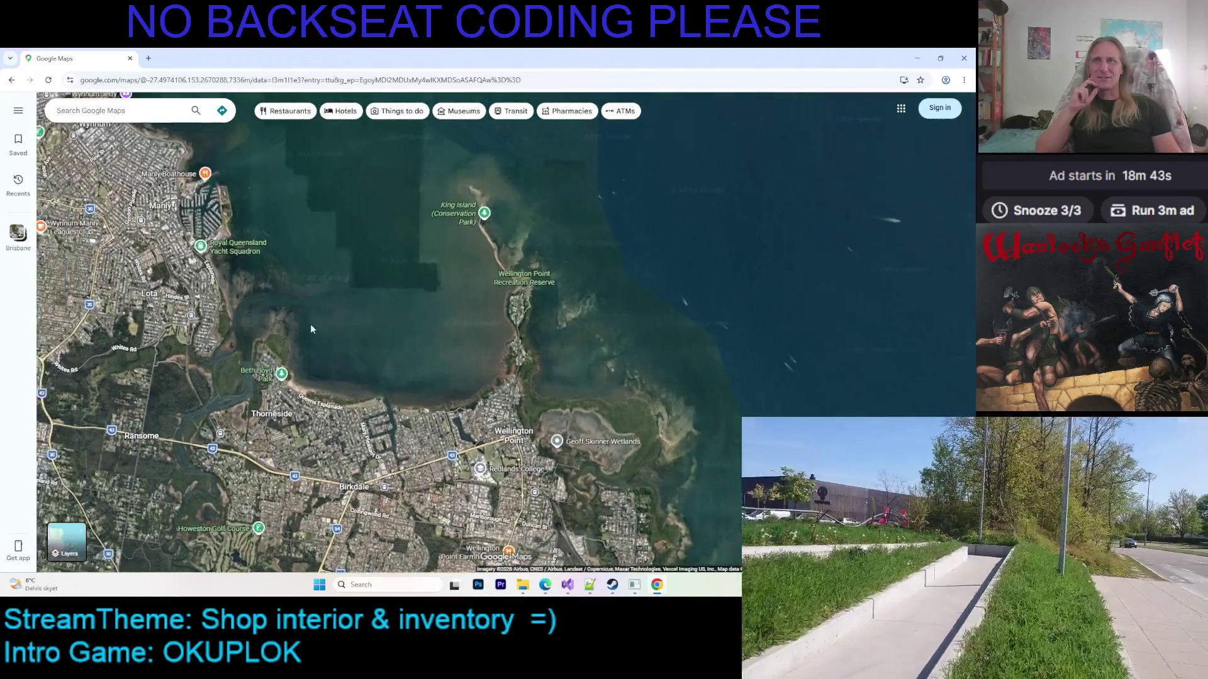
{"action": "scroll", "coordinate": [343, 301], "scroll_direction": "up", "scroll_amount": 3}
{"action": "scroll", "coordinate": [343, 300], "scroll_direction": "up", "scroll_amount": 3}
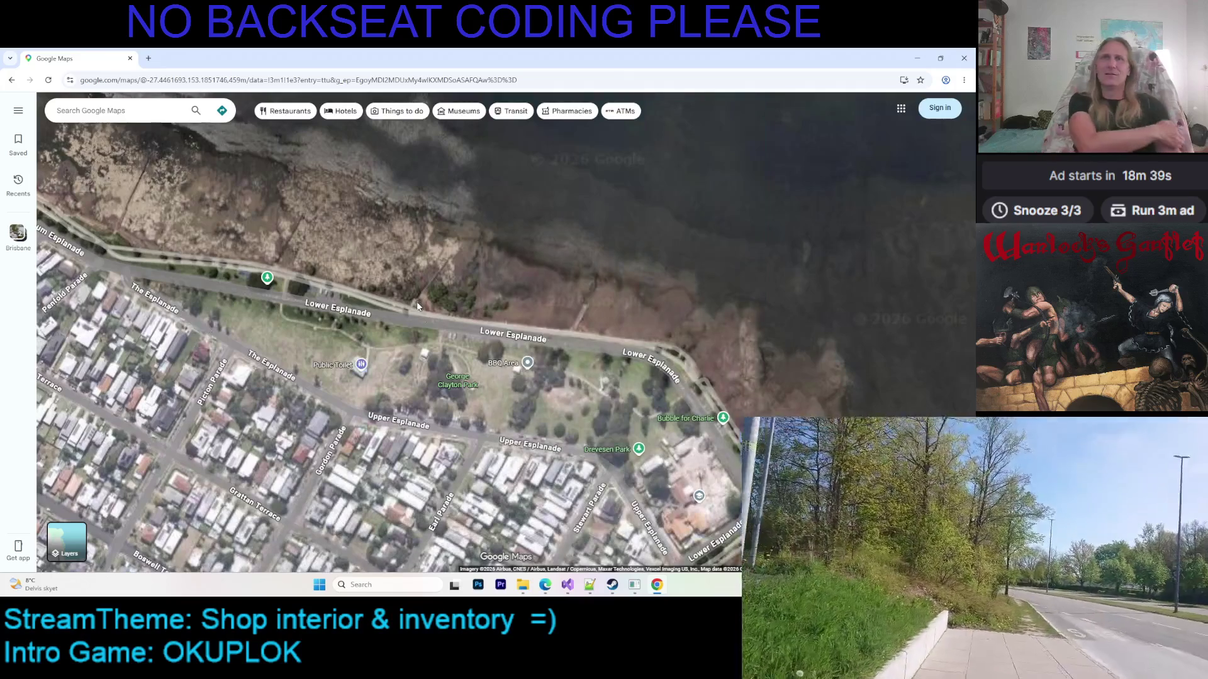
{"action": "scroll", "coordinate": [383, 273], "scroll_direction": "down", "scroll_amount": 3}
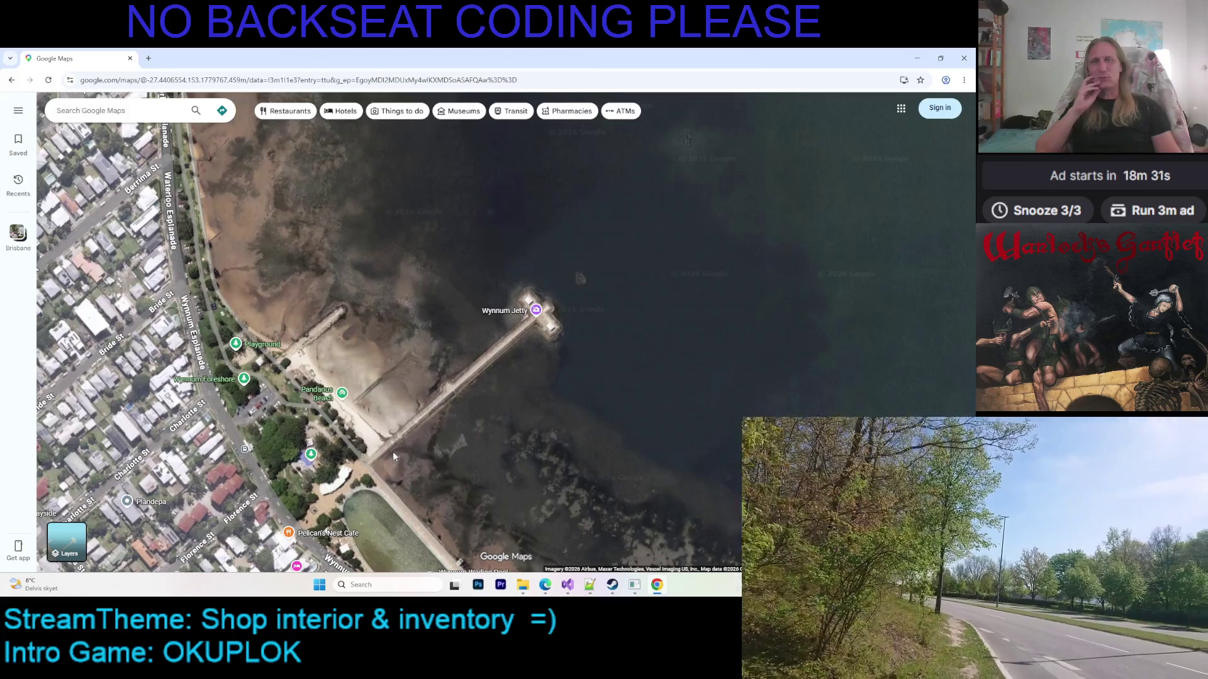
{"action": "scroll", "coordinate": [327, 420], "scroll_direction": "up", "scroll_amount": 5}
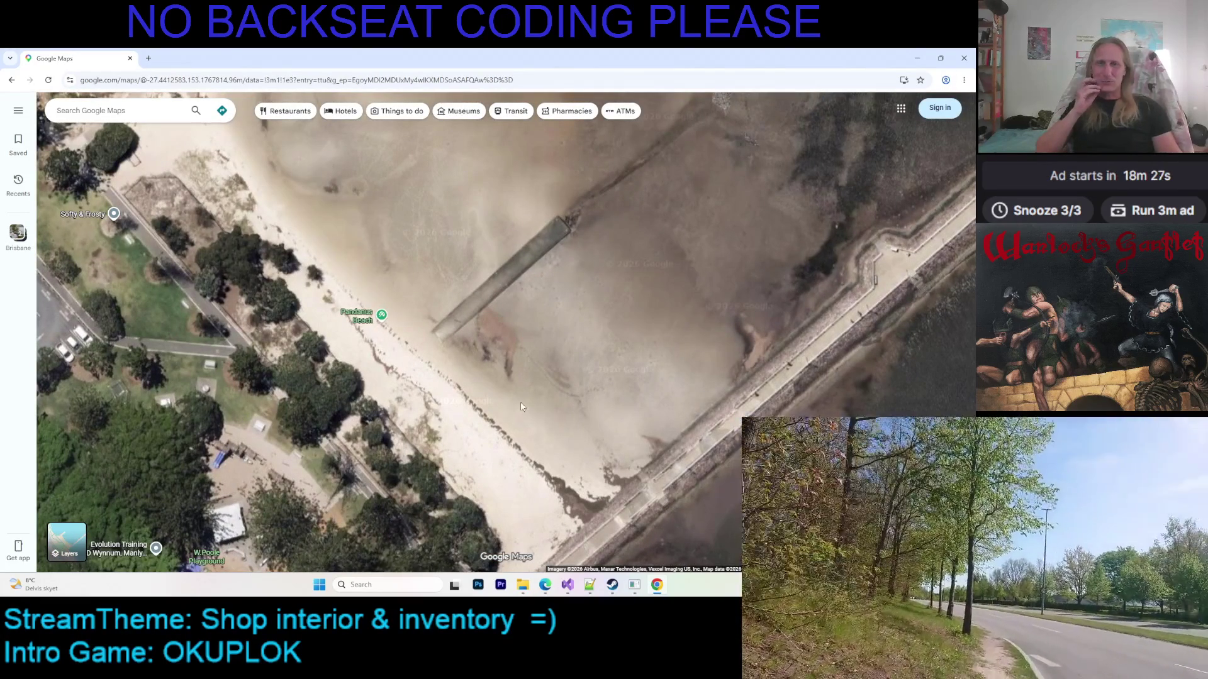
{"action": "scroll", "coordinate": [511, 377], "scroll_direction": "down", "scroll_amount": 4}
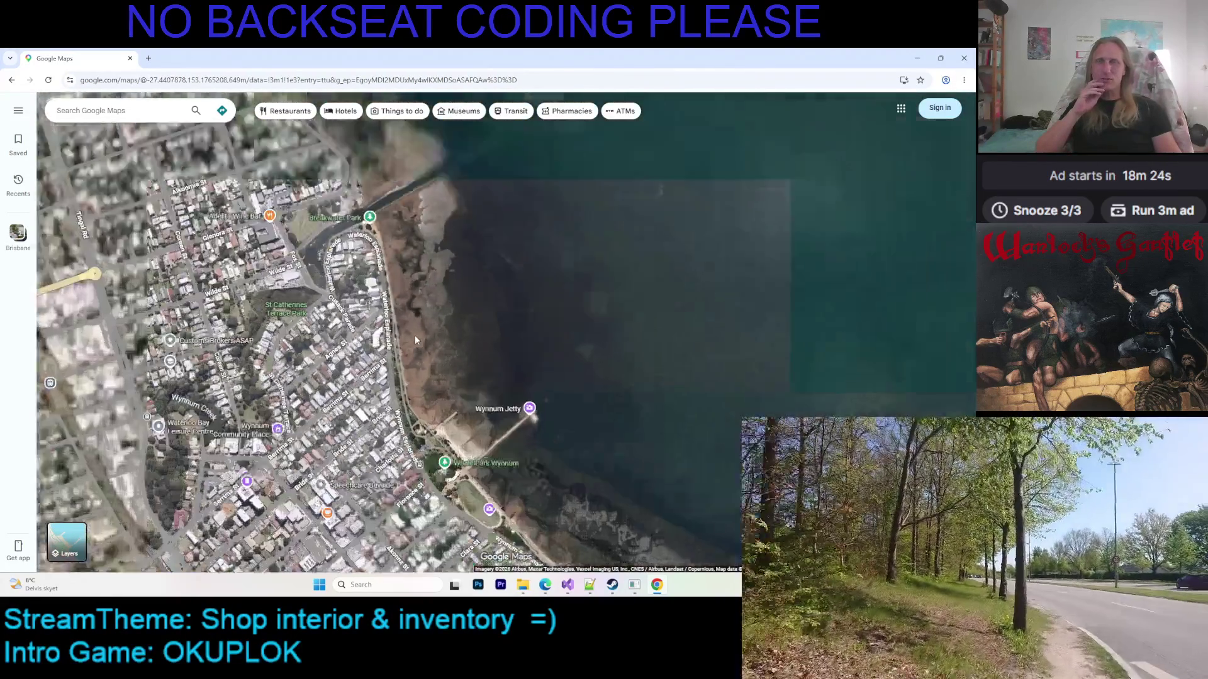
Pan north along the coast past Breakwater Park to the Wynnum North wetlands and Lytton refinery
{"action": "mouse_move", "coordinate": [414, 335]}
{"action": "left_mouse_down"}
{"action": "mouse_move", "coordinate": [418, 377]}
{"action": "mouse_move", "coordinate": [466, 418]}
{"action": "left_mouse_up"}
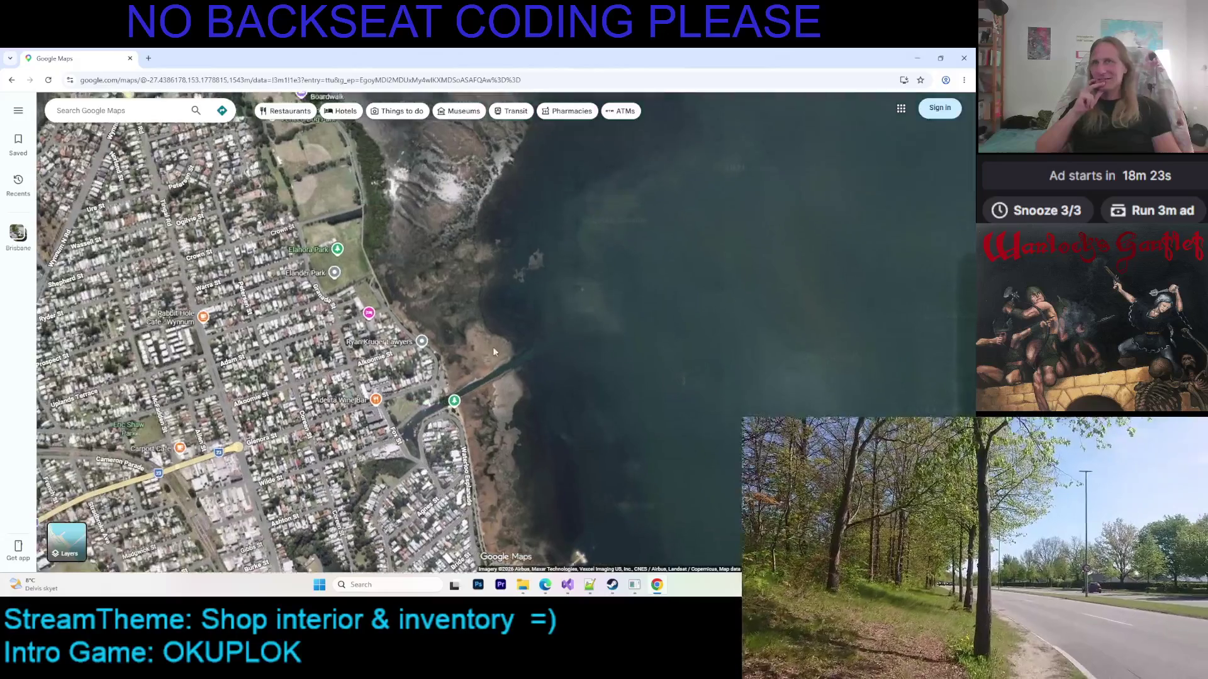
{"action": "scroll", "coordinate": [485, 416], "scroll_direction": "up", "scroll_amount": 3}
{"action": "scroll", "coordinate": [470, 414], "scroll_direction": "up", "scroll_amount": 1}
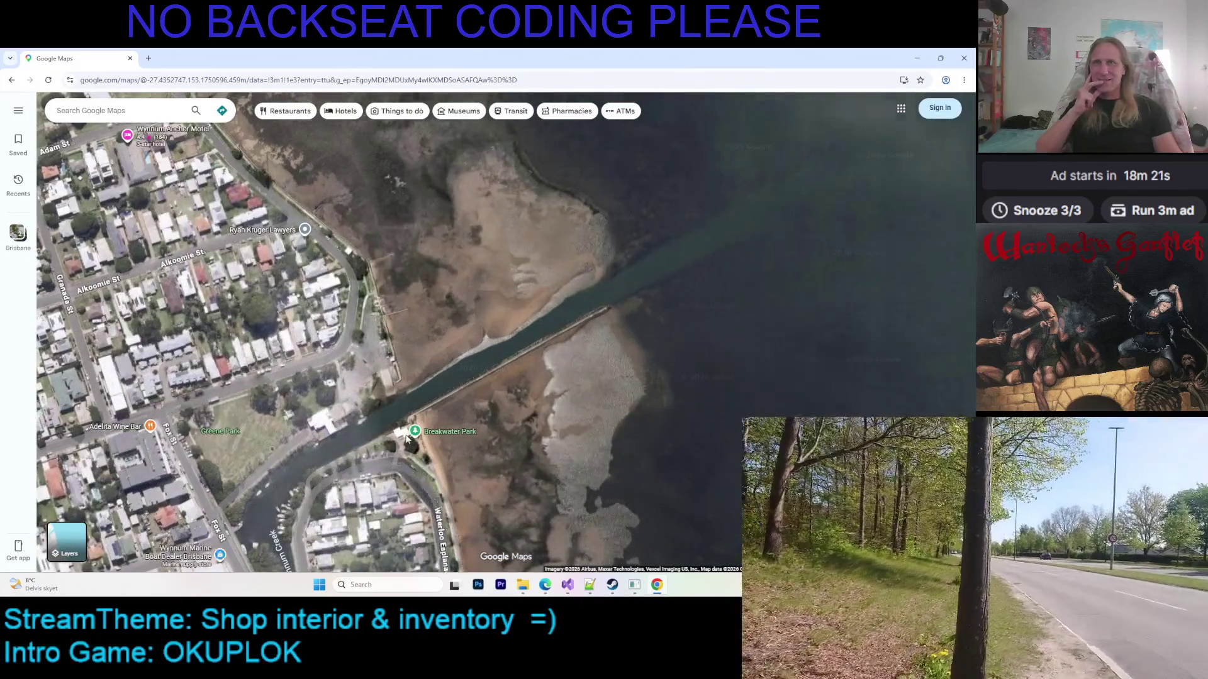
{"action": "scroll", "coordinate": [407, 439], "scroll_direction": "down", "scroll_amount": 3}
{"action": "left_click_drag", "start_coordinate": [401, 409], "coordinate": [450, 294]}
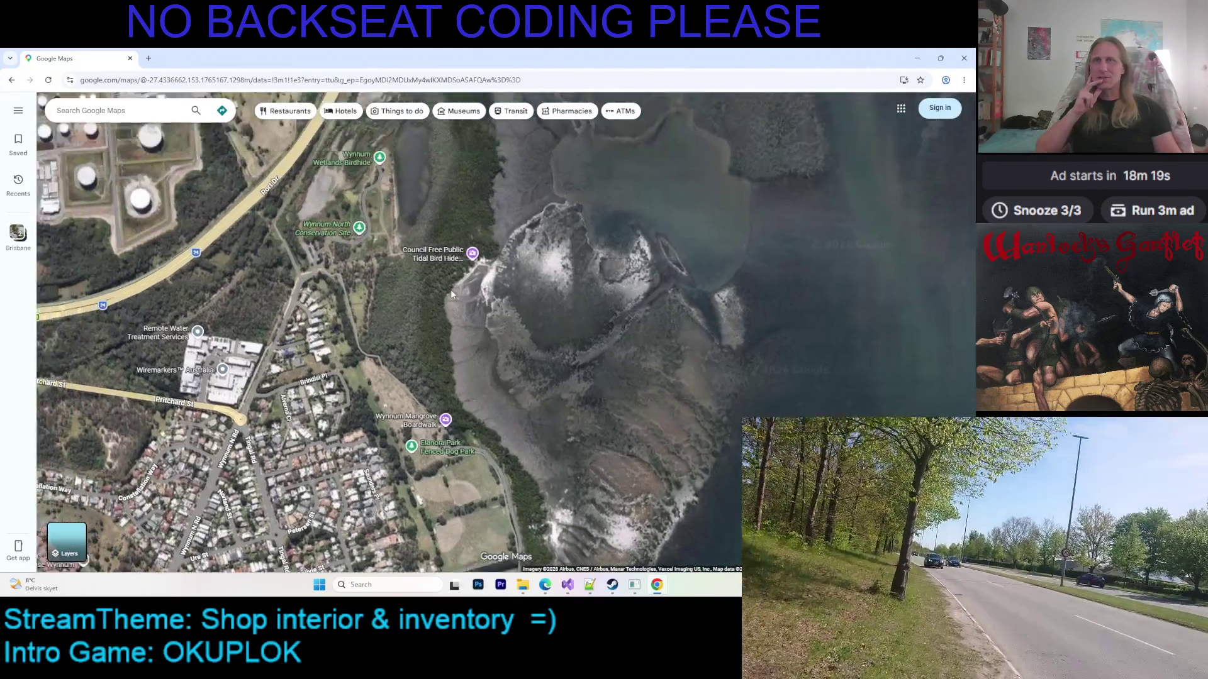
{"action": "scroll", "coordinate": [451, 294], "scroll_direction": "down", "scroll_amount": 3}
{"action": "mouse_move", "coordinate": [507, 386]}
{"action": "left_mouse_down"}
{"action": "mouse_move", "coordinate": [507, 418]}
{"action": "mouse_move", "coordinate": [474, 473]}
{"action": "mouse_move", "coordinate": [491, 151]}
{"action": "mouse_move", "coordinate": [526, 322]}
{"action": "mouse_move", "coordinate": [465, 245]}
{"action": "mouse_move", "coordinate": [422, 348]}
{"action": "left_mouse_up"}
Zoom and pan over to Manly boat harbour marina beside Trafalgar St
{"action": "scroll", "coordinate": [422, 348], "scroll_direction": "up", "scroll_amount": 2}
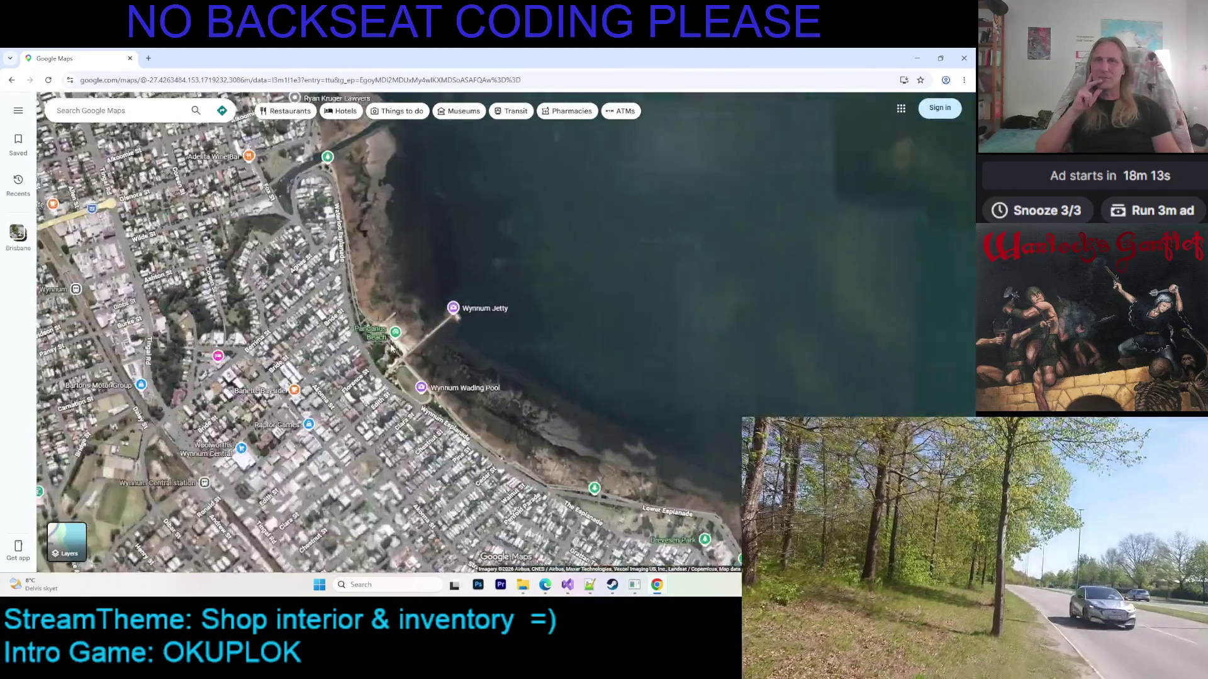
{"action": "scroll", "coordinate": [391, 347], "scroll_direction": "up", "scroll_amount": 3}
{"action": "scroll", "coordinate": [520, 338], "scroll_direction": "down", "scroll_amount": 5}
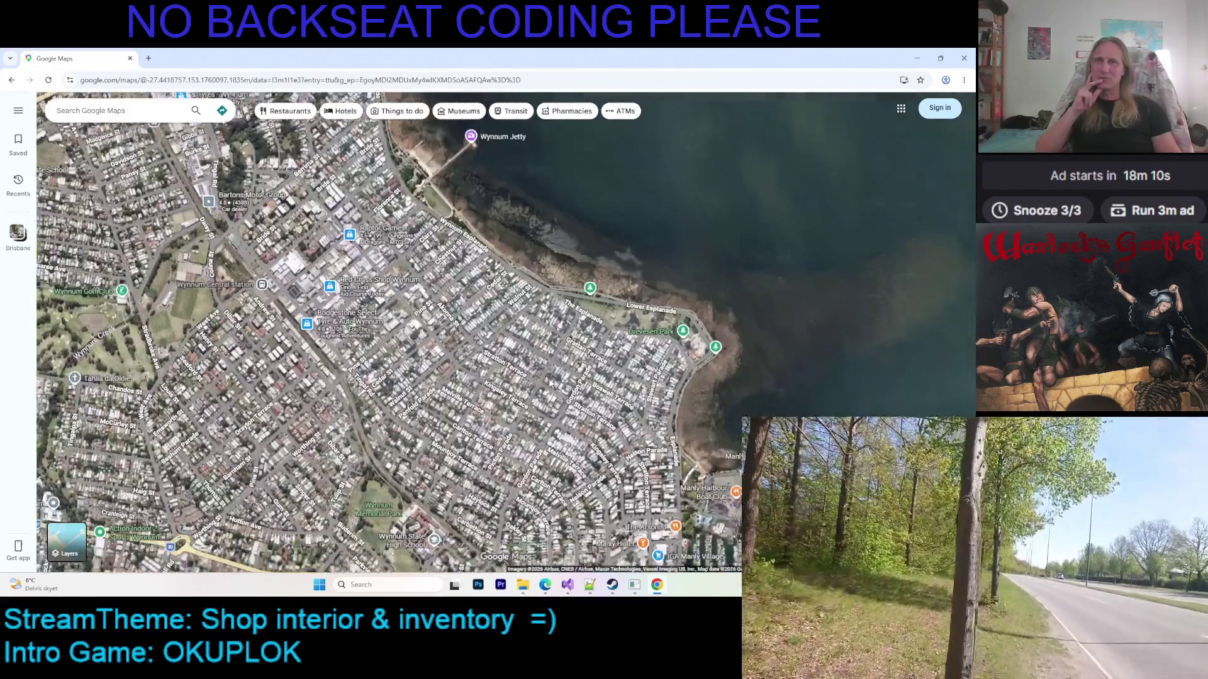
{"action": "left_click_drag", "start_coordinate": [552, 384], "coordinate": [530, 307]}
{"action": "scroll", "coordinate": [530, 307], "scroll_direction": "up", "scroll_amount": 5}
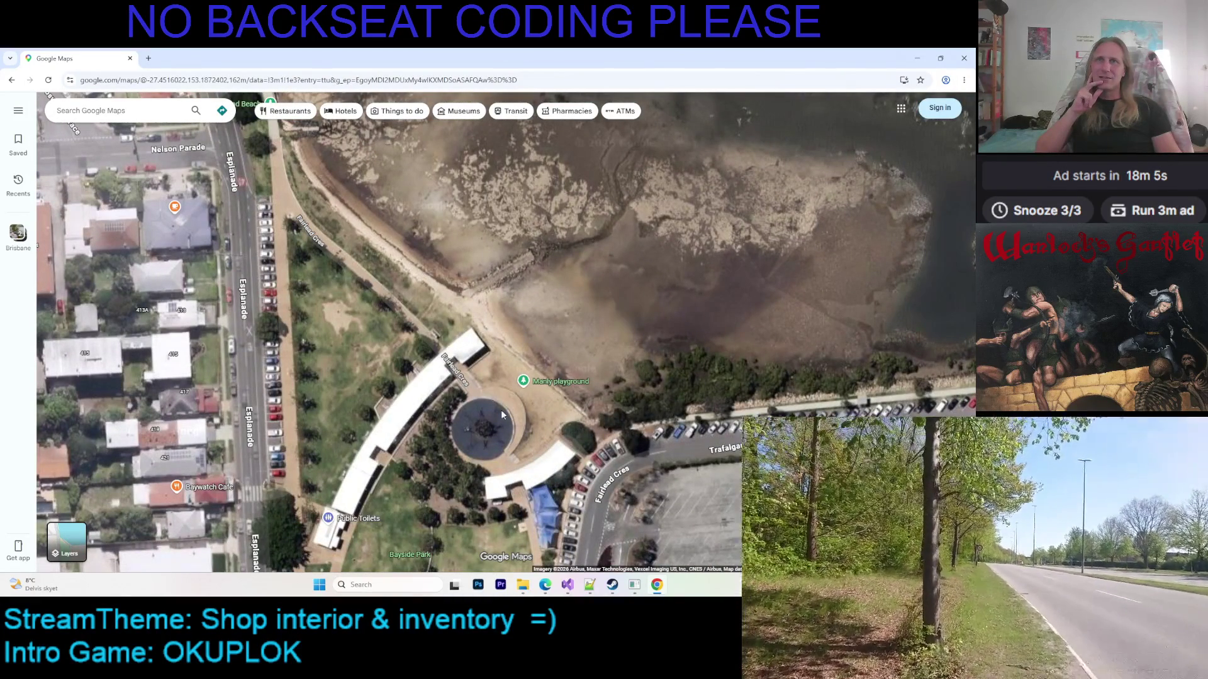
{"action": "scroll", "coordinate": [511, 435], "scroll_direction": "down", "scroll_amount": 3}
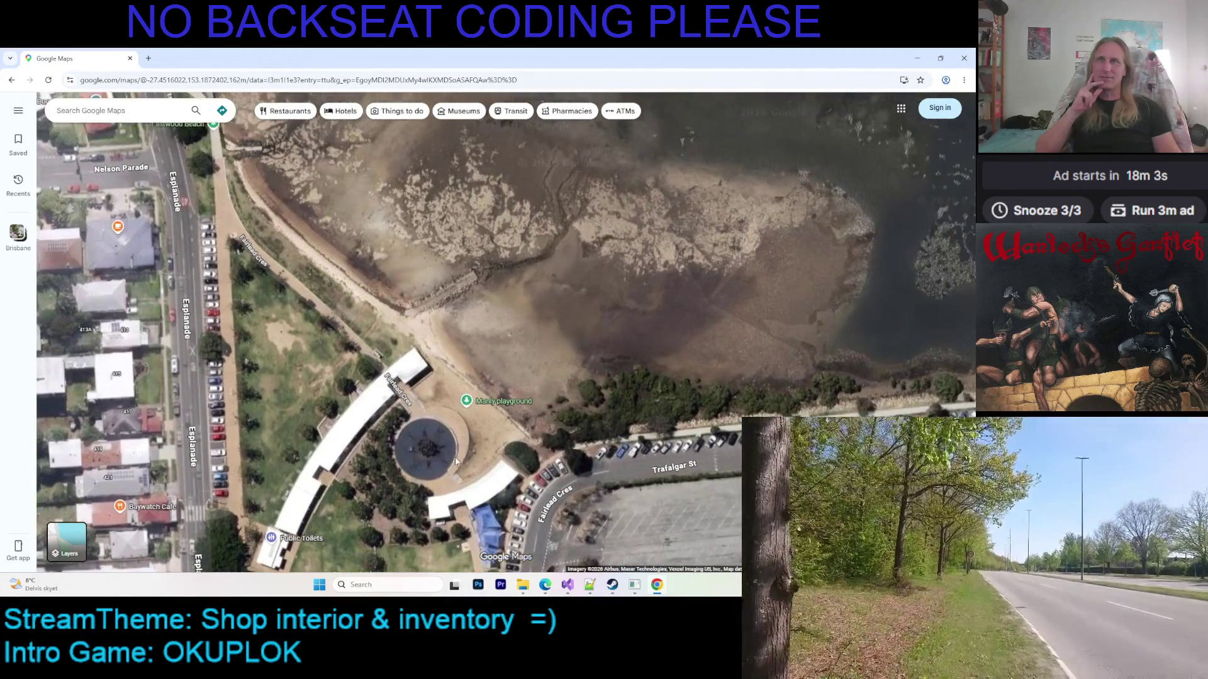
{"action": "mouse_move", "coordinate": [510, 500]}
{"action": "left_mouse_down"}
{"action": "mouse_move", "coordinate": [517, 455]}
{"action": "mouse_move", "coordinate": [466, 381]}
{"action": "left_mouse_up"}
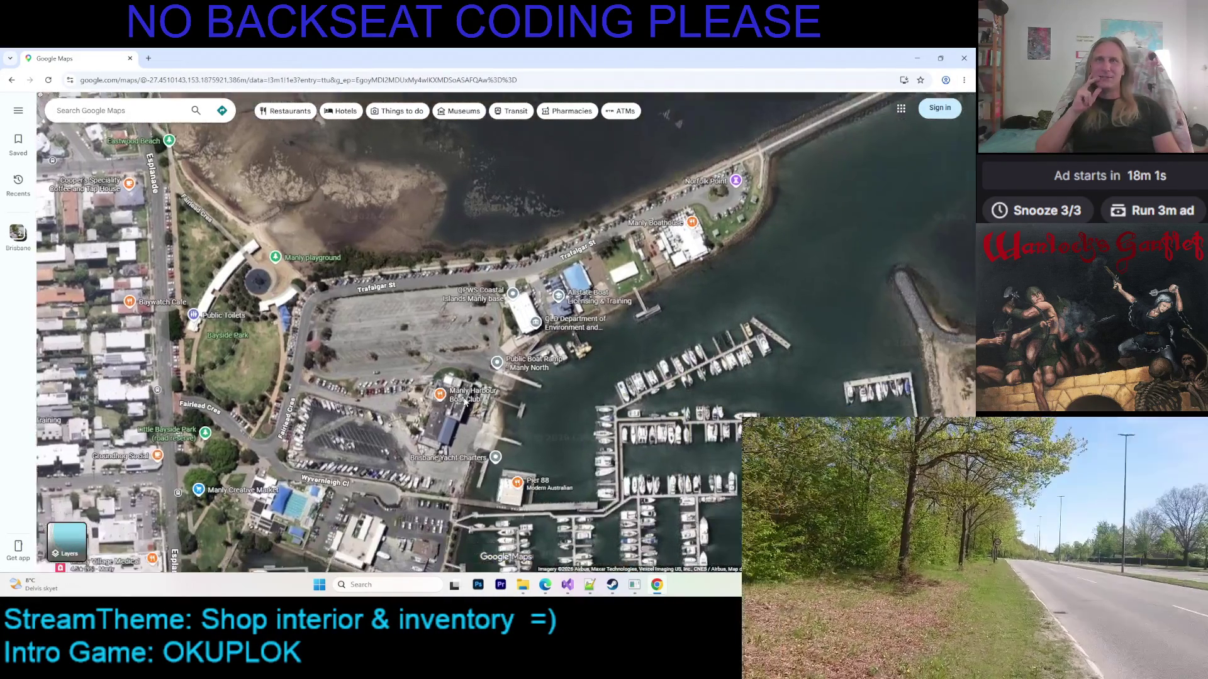
Zoom out to show the wider Manly marina and yacht club
{"action": "scroll", "coordinate": [466, 382], "scroll_direction": "down", "scroll_amount": 1}
{"action": "scroll", "coordinate": [466, 381], "scroll_direction": "down", "scroll_amount": 3}
{"action": "left_click_drag", "start_coordinate": [503, 563], "coordinate": [522, 430]}
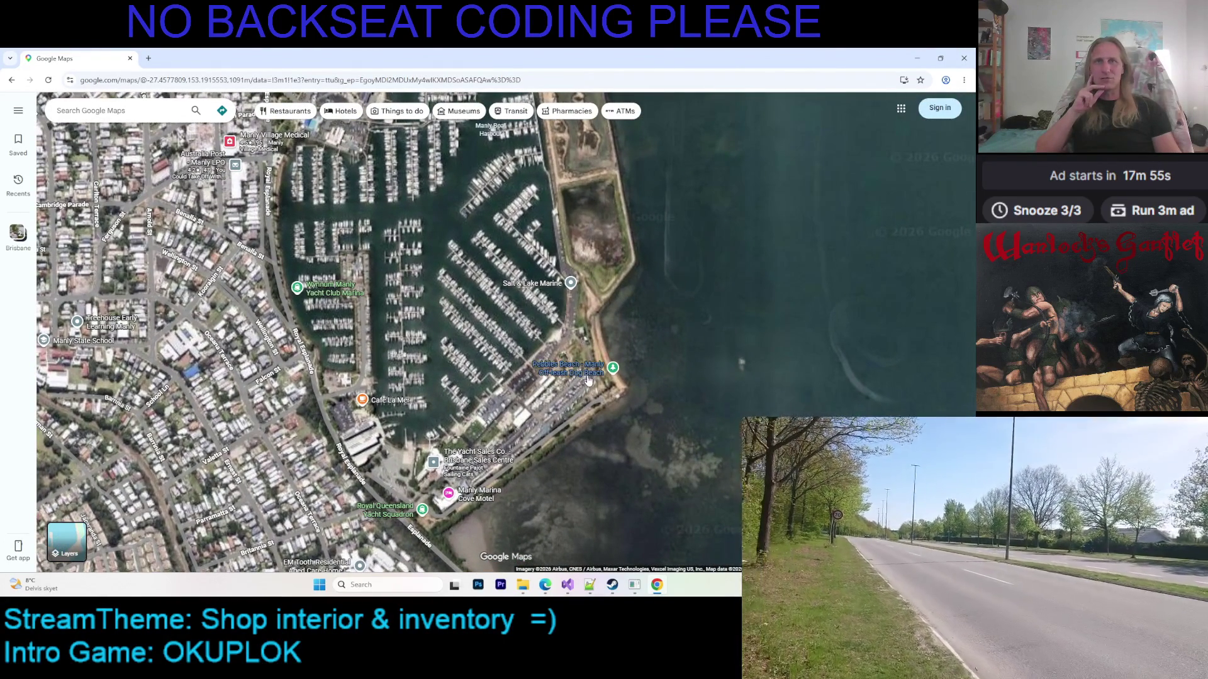
{"action": "scroll", "coordinate": [583, 407], "scroll_direction": "up", "scroll_amount": 5}
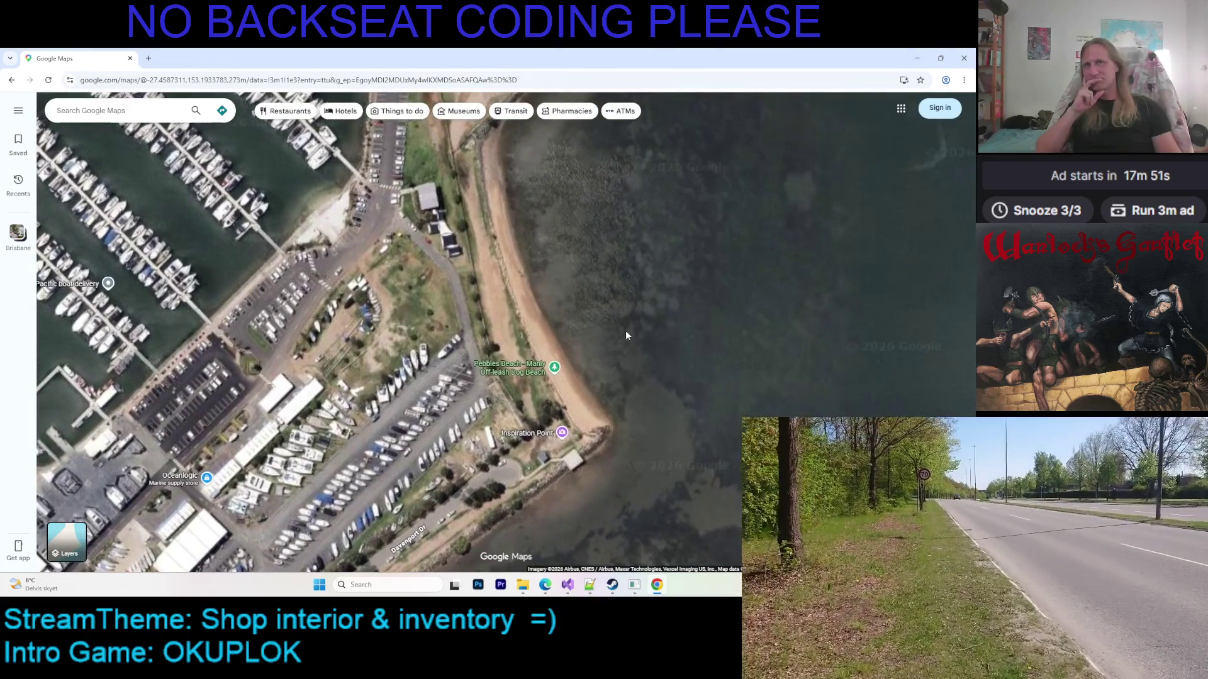
Pan along the shore past Pebbles Beach and Kurts Beach to Queens Esplanade by The Whispering Tree
{"action": "mouse_move", "coordinate": [372, 487]}
{"action": "left_mouse_down"}
{"action": "mouse_move", "coordinate": [514, 370]}
{"action": "mouse_move", "coordinate": [546, 293]}
{"action": "left_mouse_up"}
{"action": "scroll", "coordinate": [514, 370], "scroll_direction": "down", "scroll_amount": 3}
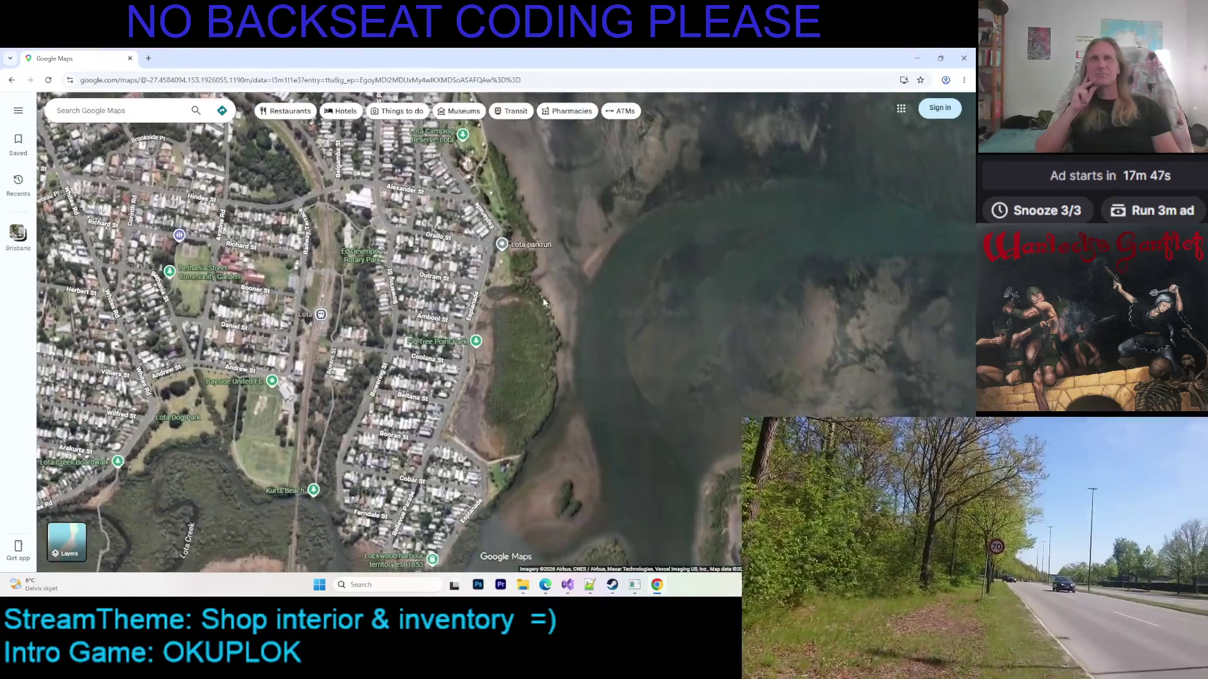
{"action": "left_click_drag", "start_coordinate": [447, 469], "coordinate": [509, 368]}
{"action": "scroll", "coordinate": [484, 346], "scroll_direction": "down", "scroll_amount": 5}
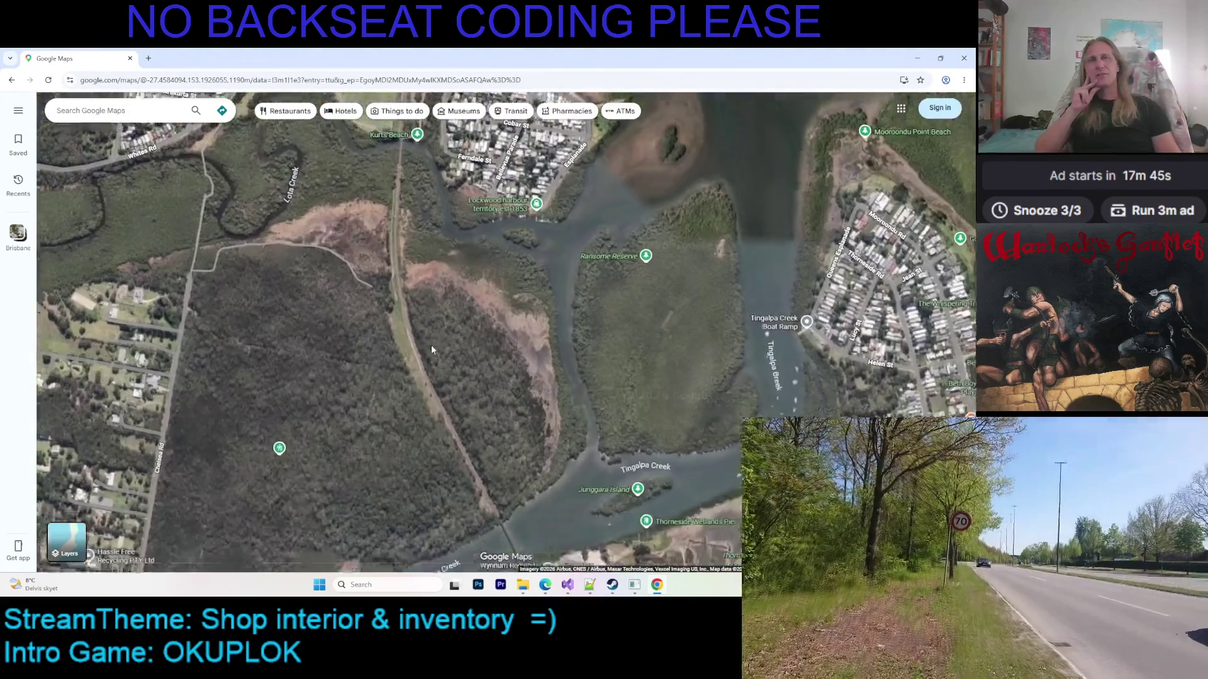
{"action": "scroll", "coordinate": [611, 364], "scroll_direction": "up", "scroll_amount": 5}
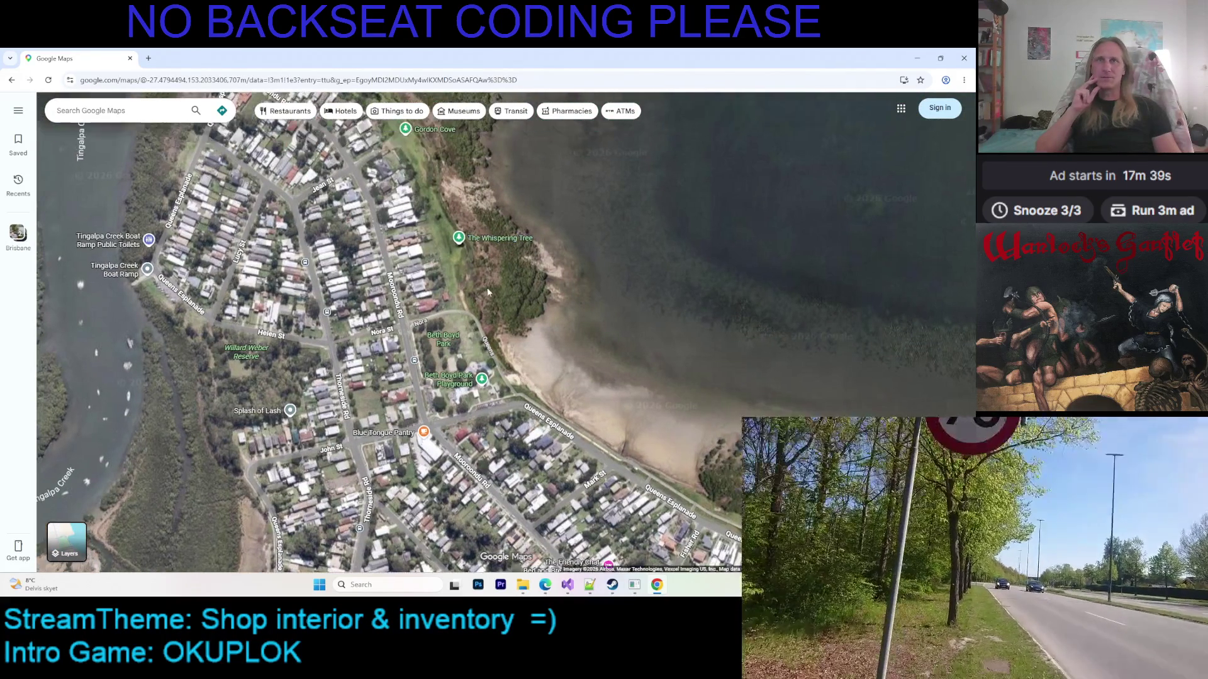
{"action": "left_click_drag", "start_coordinate": [483, 300], "coordinate": [489, 331]}
{"action": "left_click", "coordinate": [486, 243]}
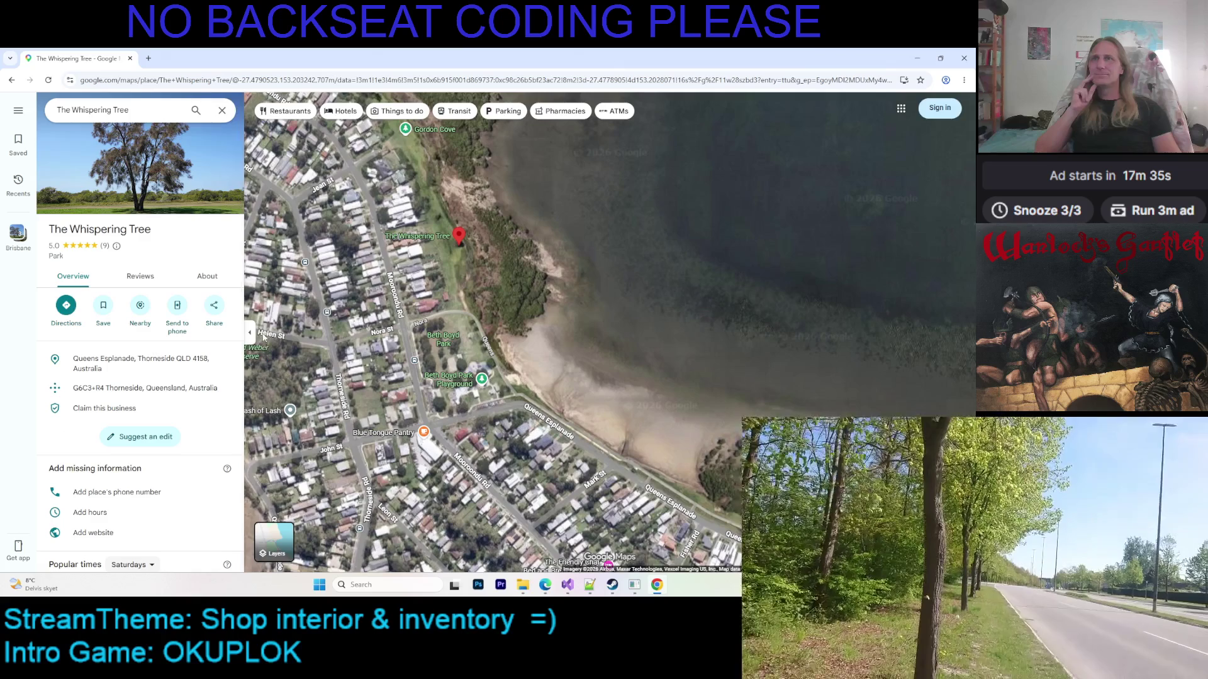
{"action": "left_click", "coordinate": [221, 111]}
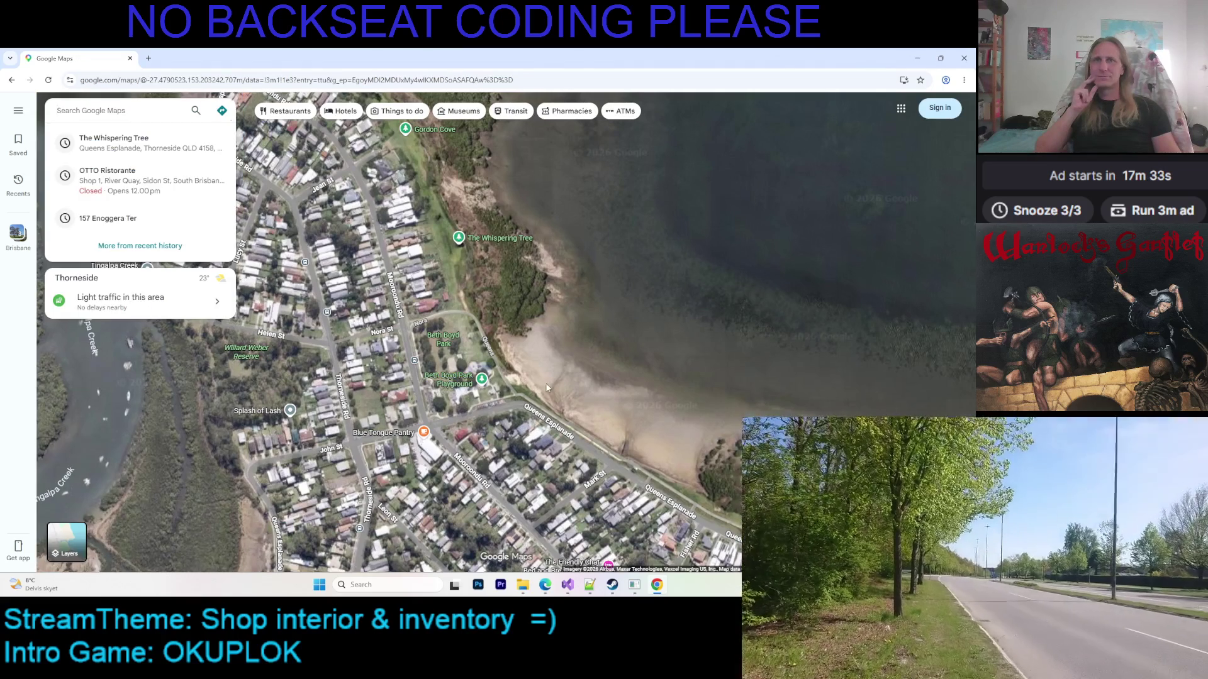
{"action": "left_click_drag", "start_coordinate": [546, 388], "coordinate": [514, 364]}
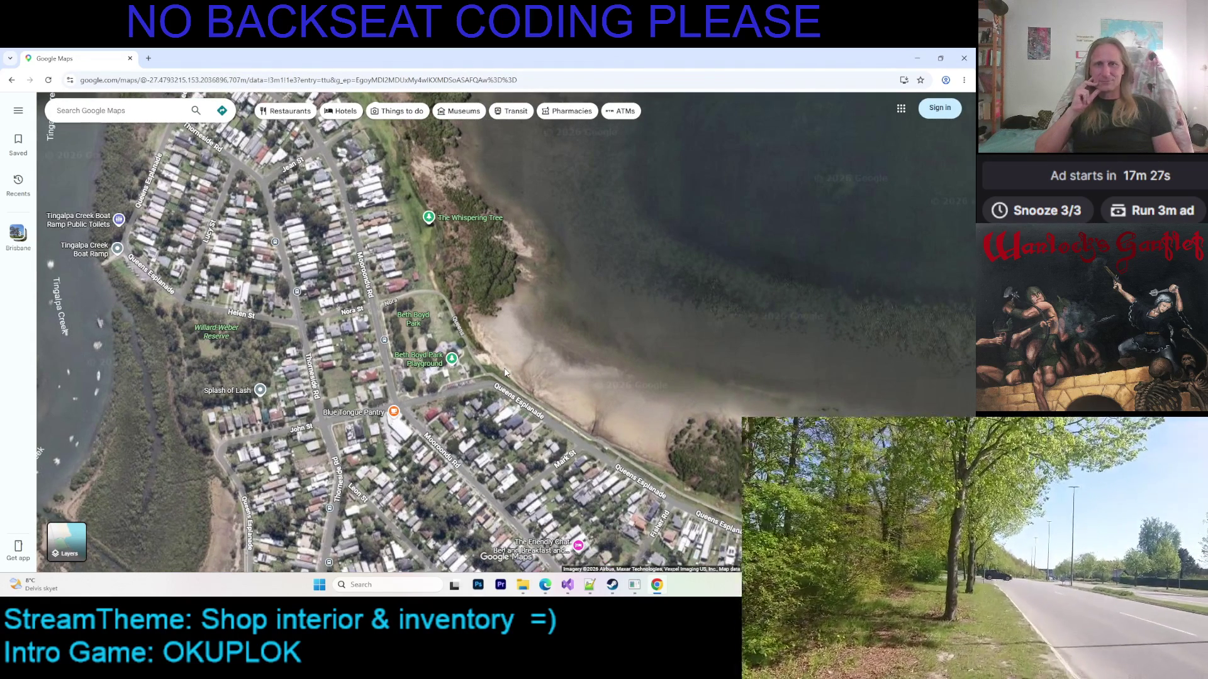
Pan the satellite view west from Tingalpa Creek through Tingalpa and Wakerley toward Gumdale and Belmont
{"action": "scroll", "coordinate": [588, 429], "scroll_direction": "up", "scroll_amount": 5}
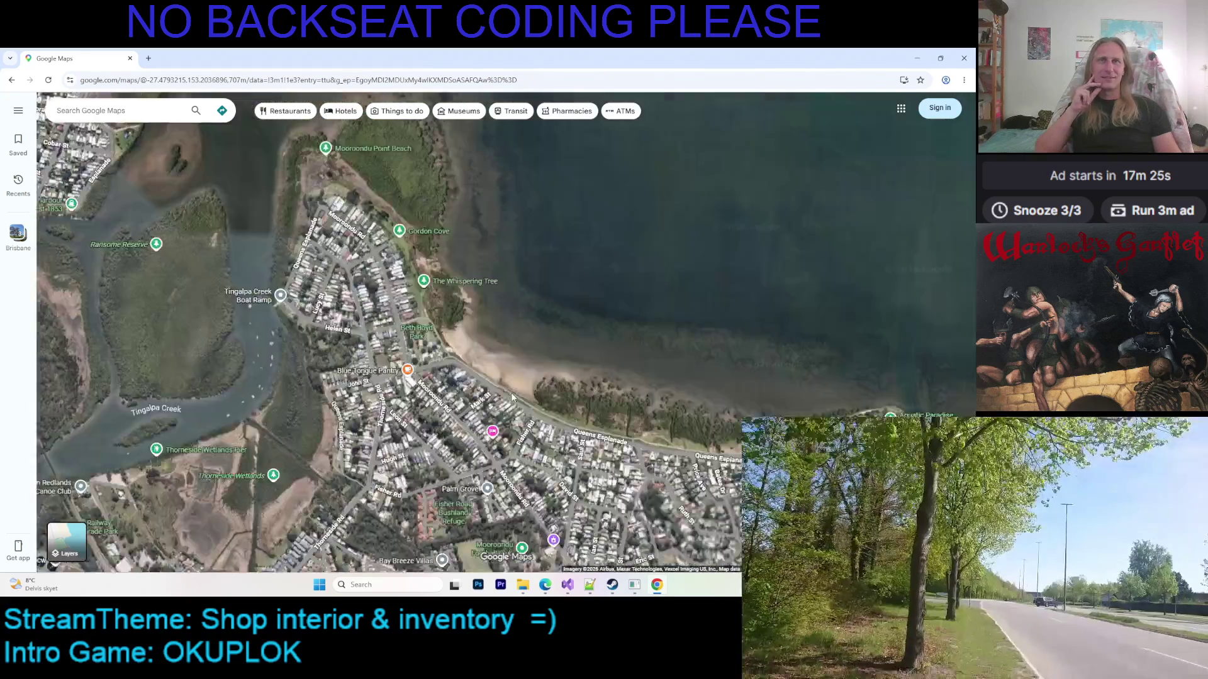
{"action": "scroll", "coordinate": [540, 397], "scroll_direction": "down", "scroll_amount": 2}
{"action": "scroll", "coordinate": [572, 323], "scroll_direction": "up", "scroll_amount": 2}
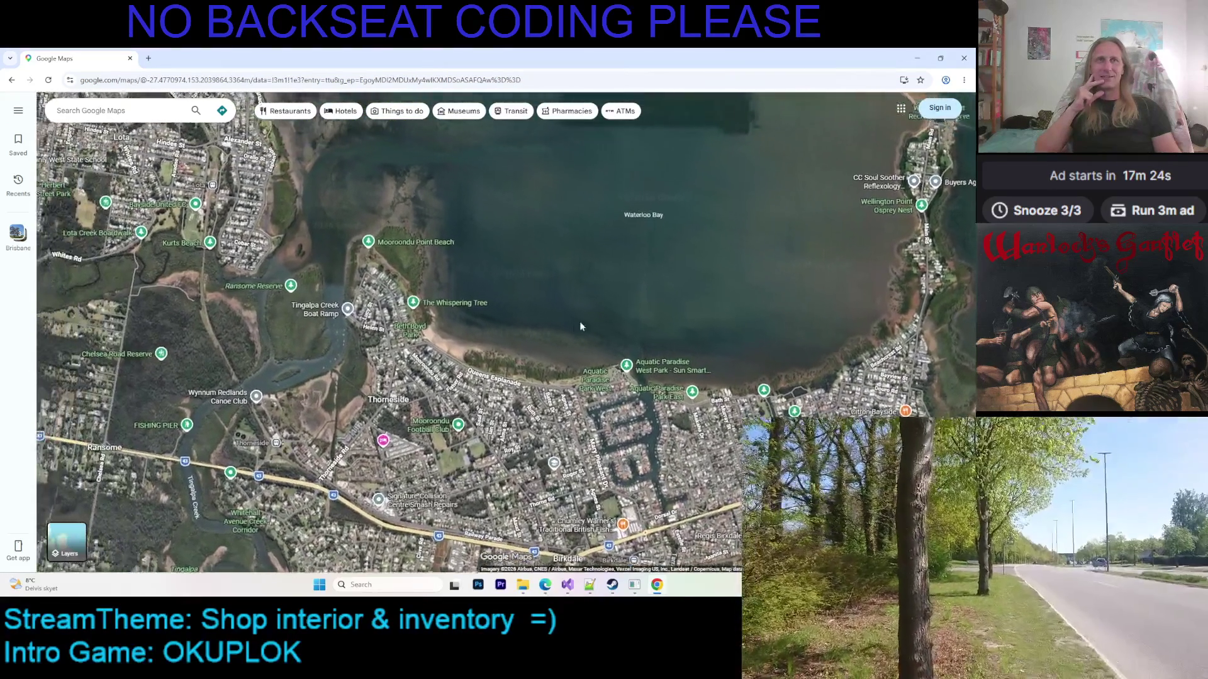
{"action": "key", "text": "Left"}
{"action": "key", "text": "Left"}
{"action": "key", "text": "Left"}
{"action": "key", "text": "Down"}
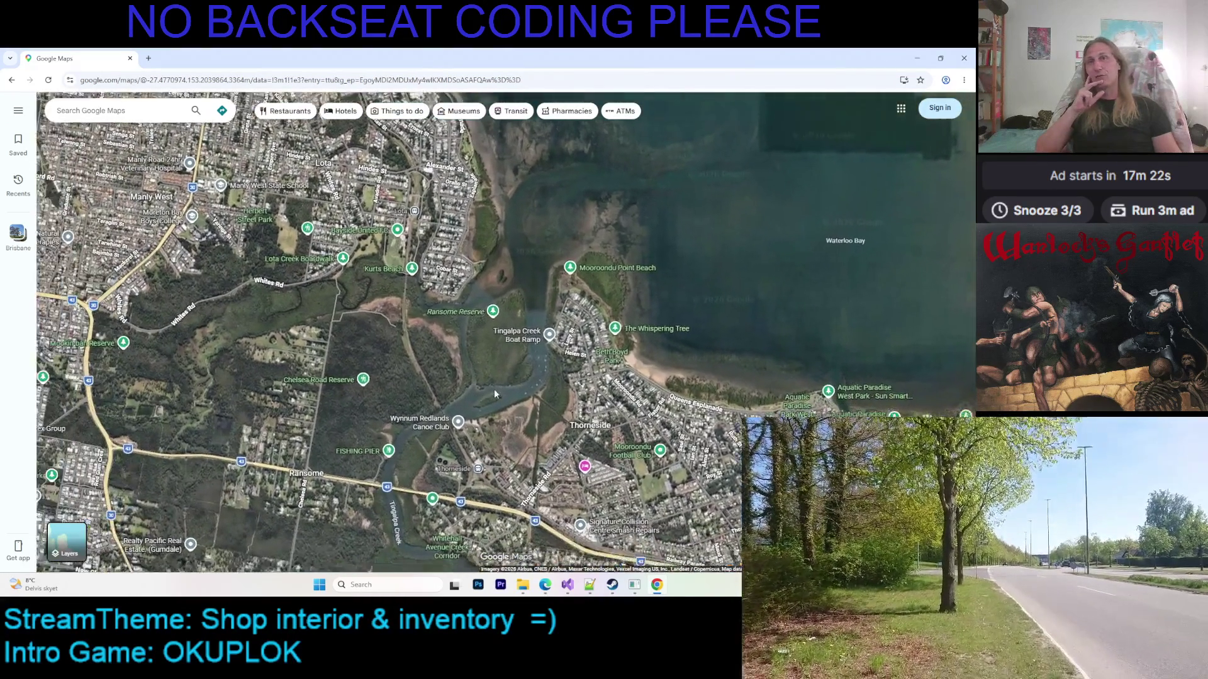
{"action": "key", "text": "Left"}
{"action": "key", "text": "Left"}
{"action": "key", "text": "Left"}
{"action": "key", "text": "Down"}
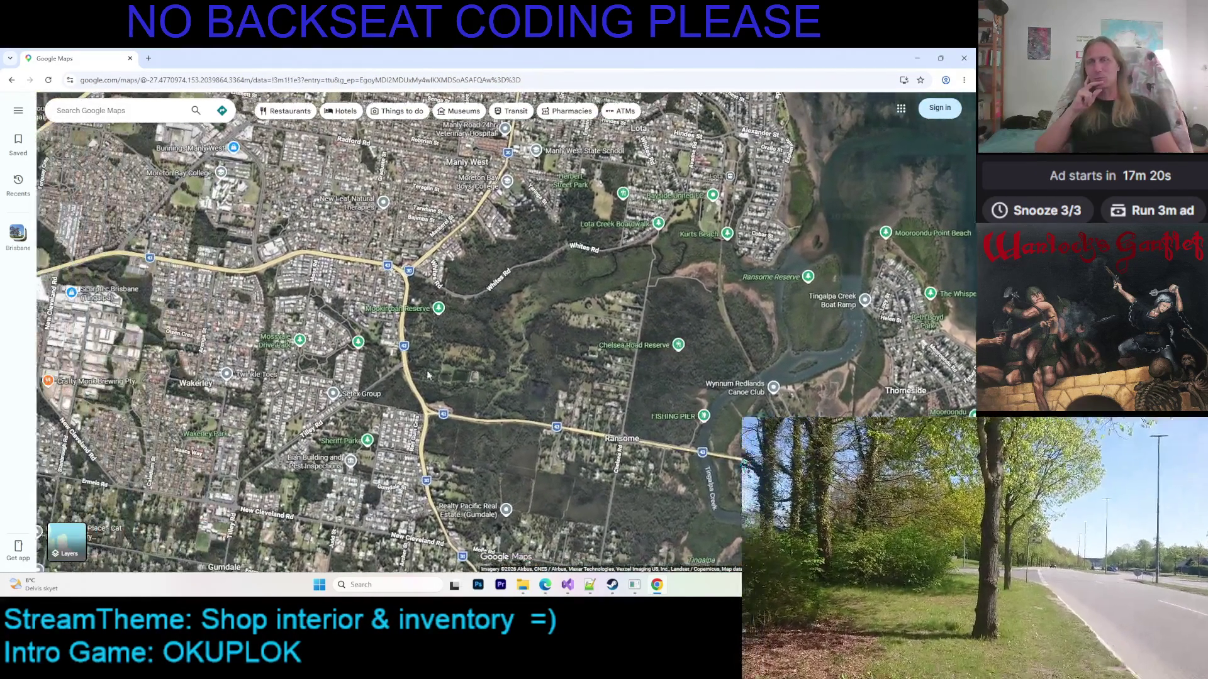
{"action": "key", "text": "Left"}
{"action": "key", "text": "Down"}
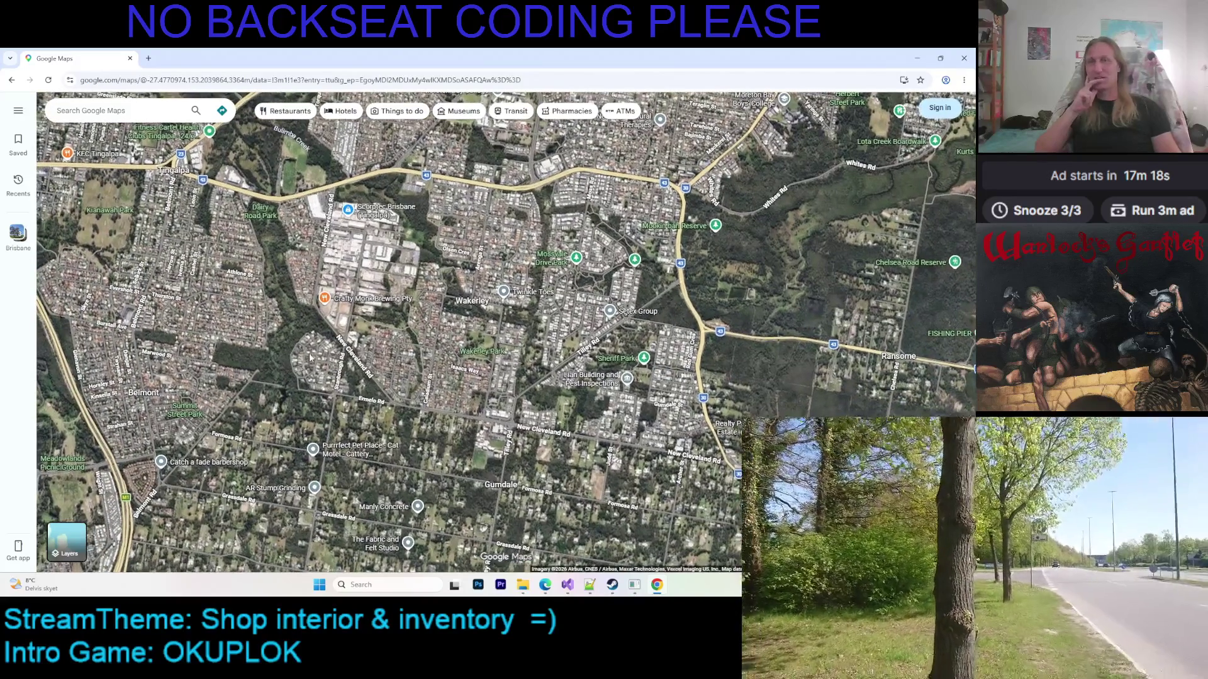
{"action": "key", "text": "Left"}
{"action": "key", "text": "Down"}
Zoom out over Gumdale, then move south and zoom in on Chandler's Sleeman Sports Complex
{"action": "key", "text": "minus"}
{"action": "key", "text": "Left"}
{"action": "key", "text": "Down"}
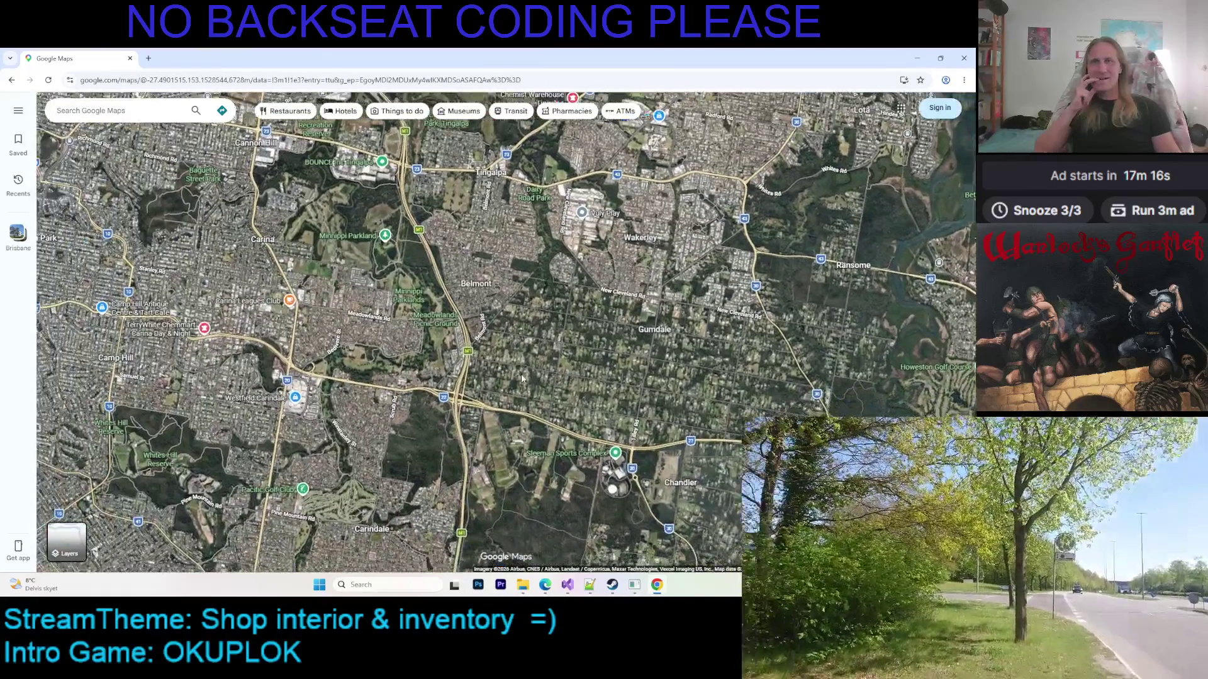
{"action": "key", "text": "Right"}
{"action": "key", "text": "Down"}
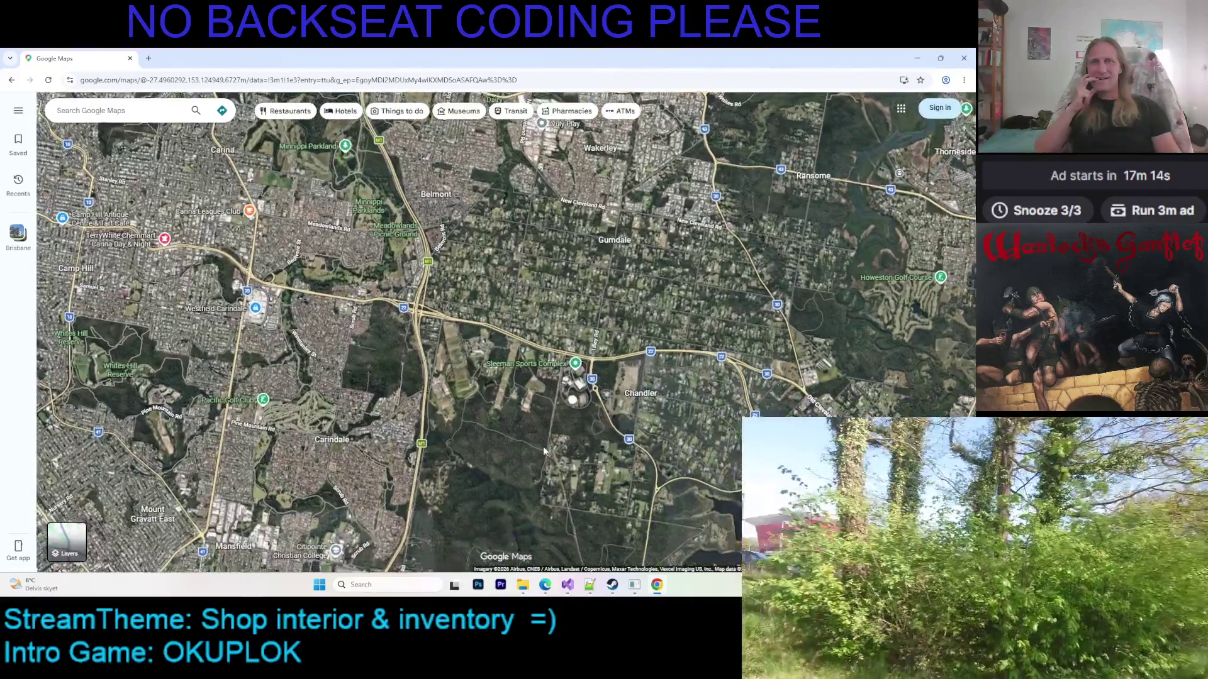
{"action": "scroll", "coordinate": [359, 313], "scroll_direction": "up", "scroll_amount": 5}
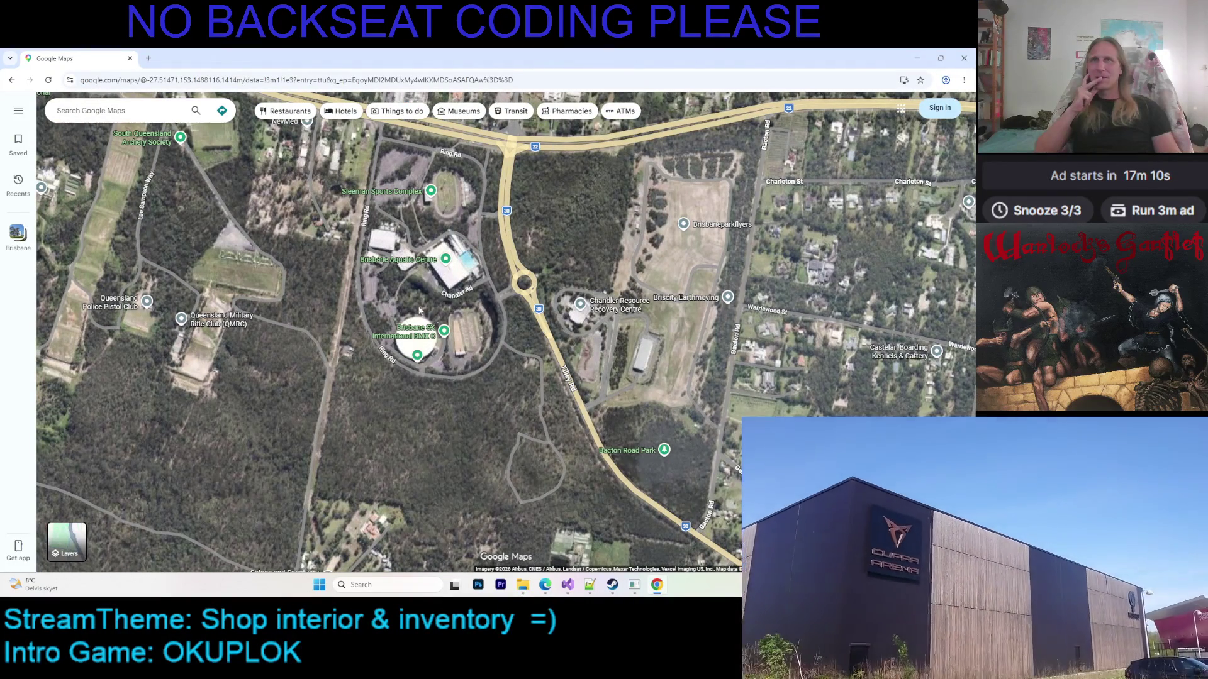
Recentre on Moreton Bay and pan over Flinders Beach and Kooringal to Mirapool Lagoon
{"action": "scroll", "coordinate": [389, 294], "scroll_direction": "down", "scroll_amount": 5}
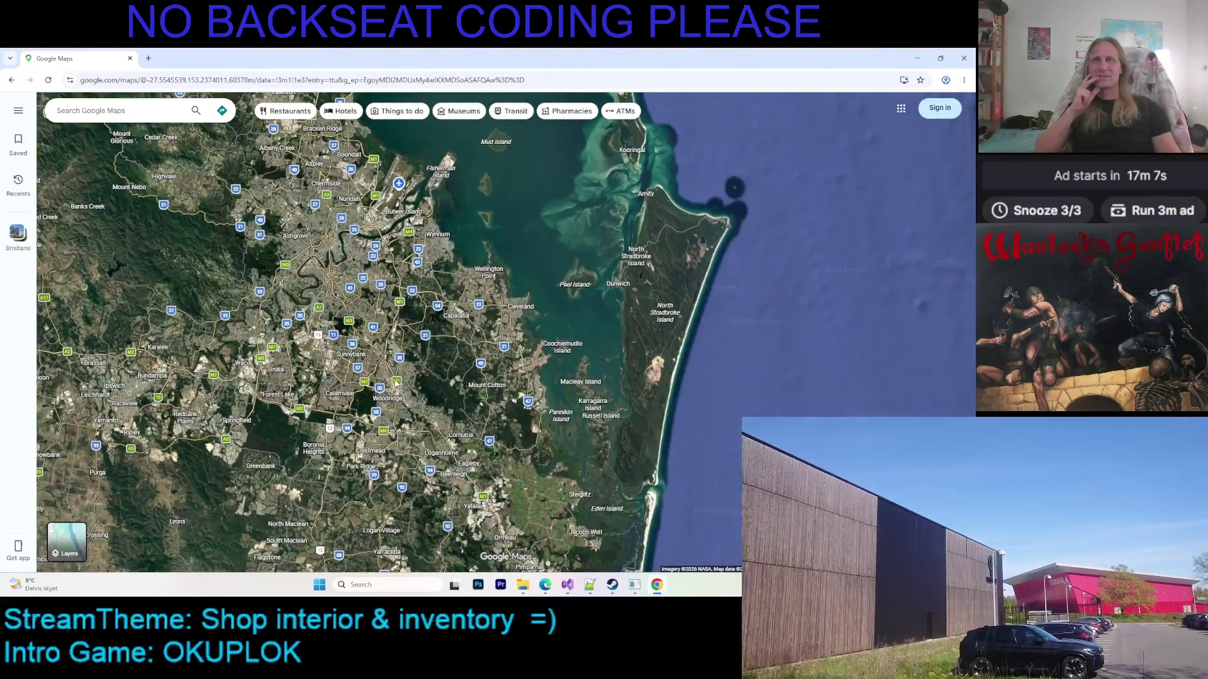
{"action": "left_click_drag", "start_coordinate": [396, 383], "coordinate": [495, 435]}
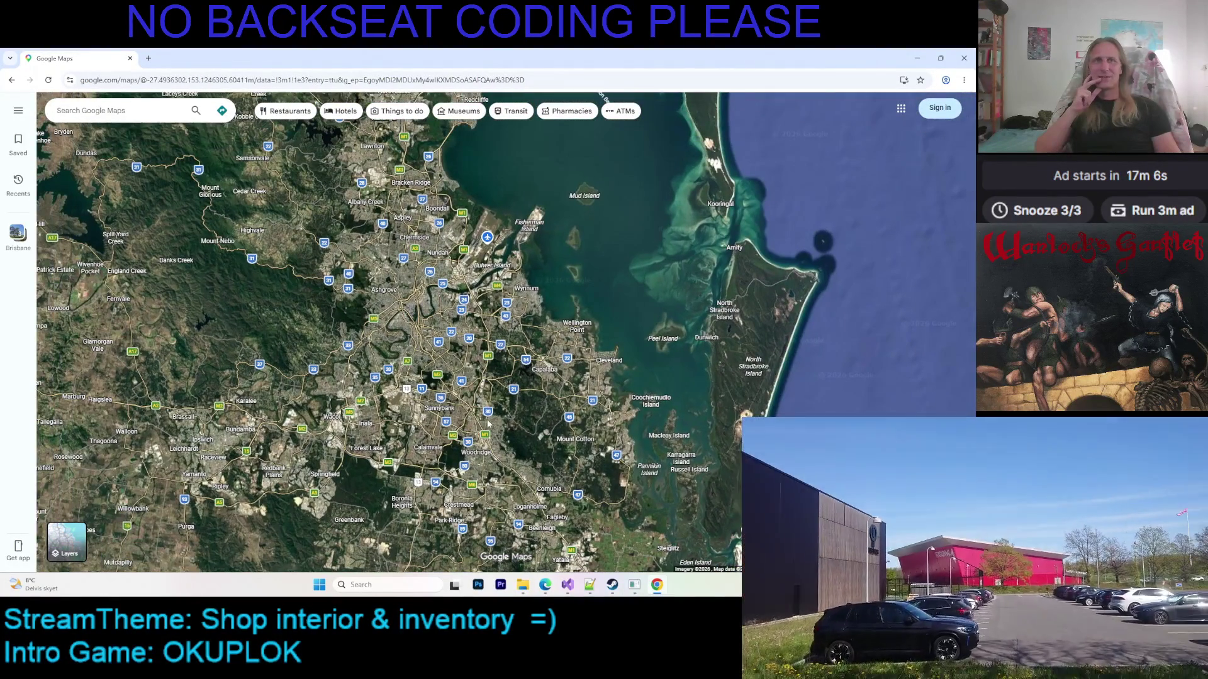
{"action": "scroll", "coordinate": [488, 424], "scroll_direction": "down", "scroll_amount": 2}
{"action": "scroll", "coordinate": [599, 376], "scroll_direction": "up", "scroll_amount": 5}
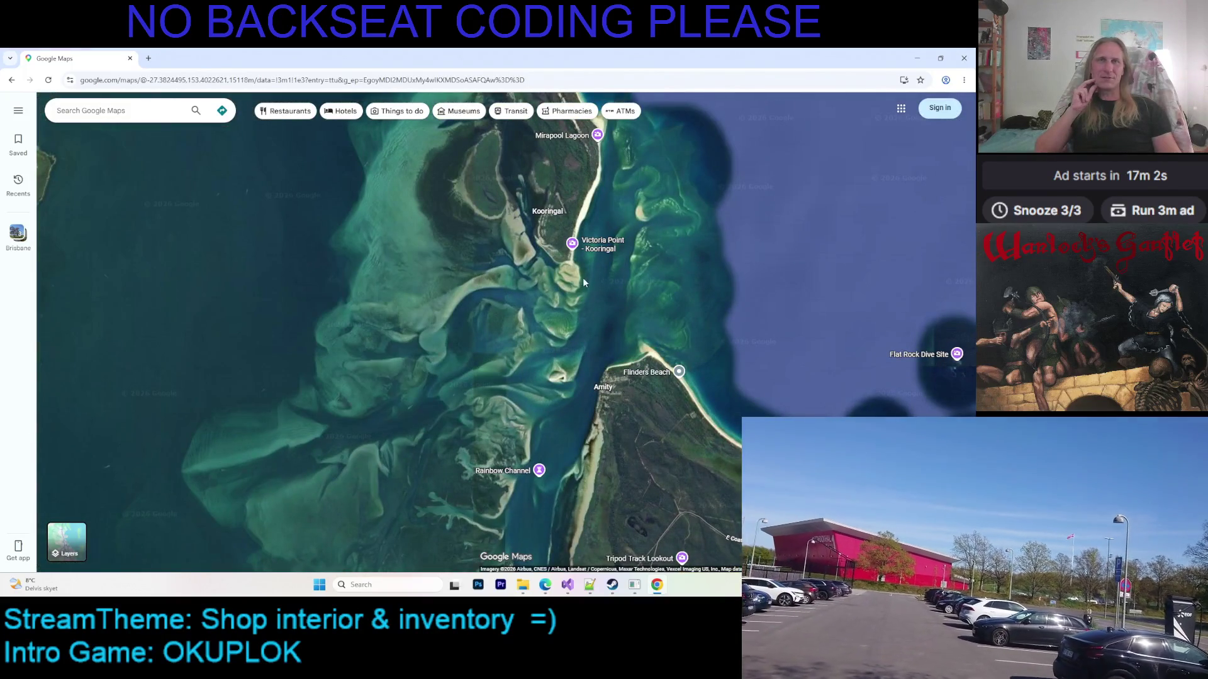
{"action": "left_click_drag", "start_coordinate": [583, 278], "coordinate": [553, 333]}
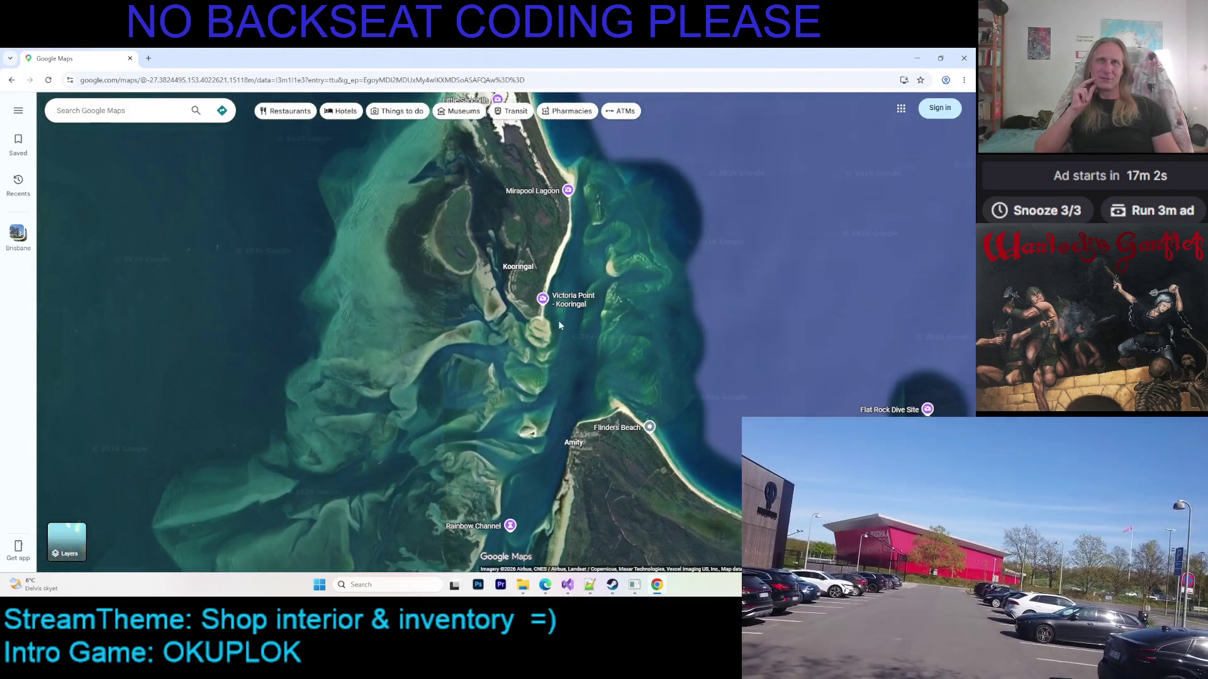
{"action": "scroll", "coordinate": [548, 354], "scroll_direction": "down", "scroll_amount": 3}
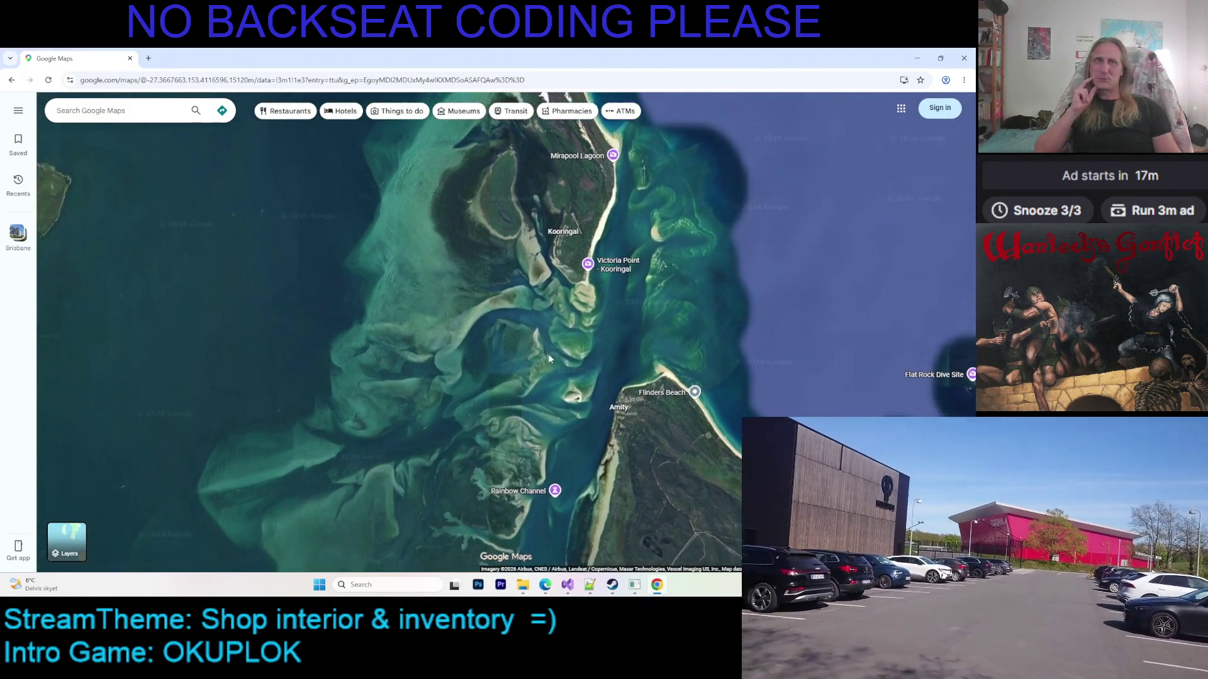
{"action": "scroll", "coordinate": [618, 318], "scroll_direction": "up", "scroll_amount": 3}
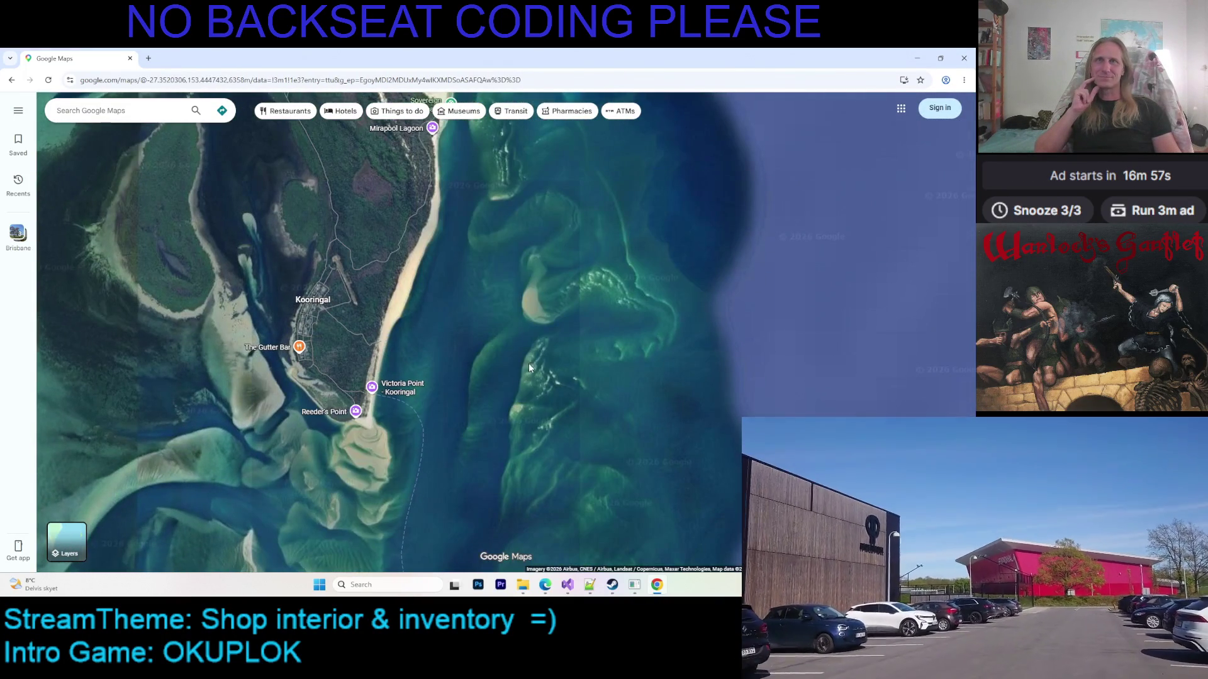
{"action": "left_click_drag", "start_coordinate": [529, 368], "coordinate": [559, 376]}
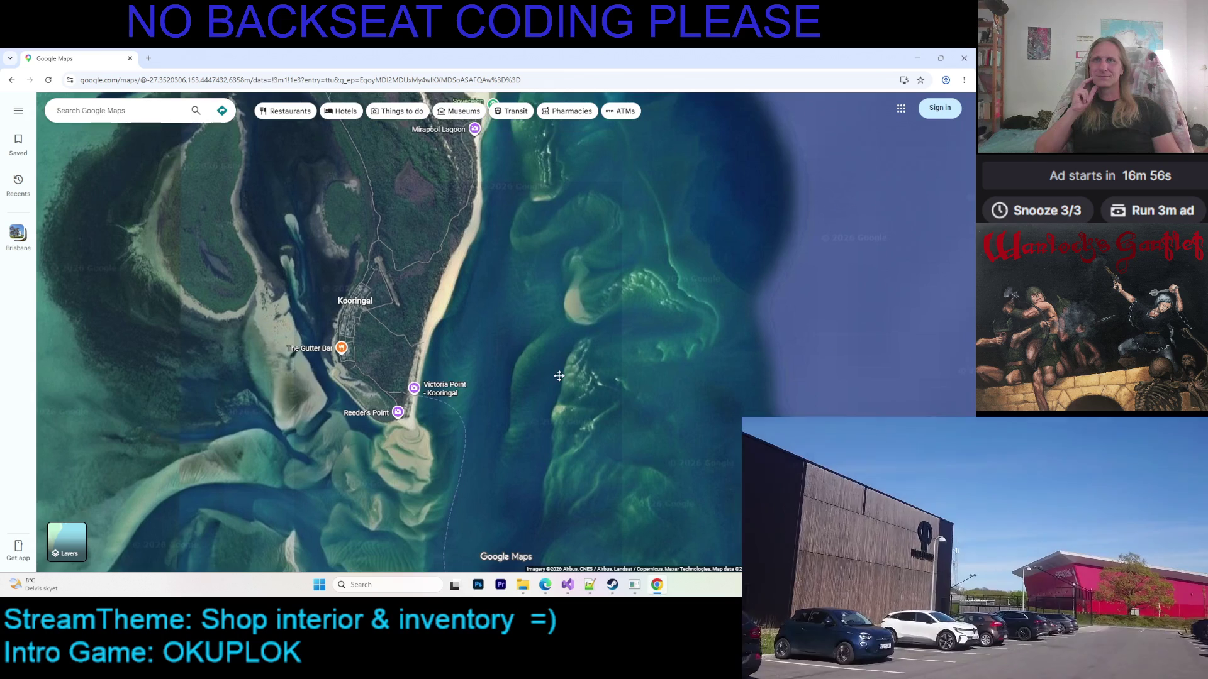
{"action": "scroll", "coordinate": [466, 314], "scroll_direction": "up", "scroll_amount": 4}
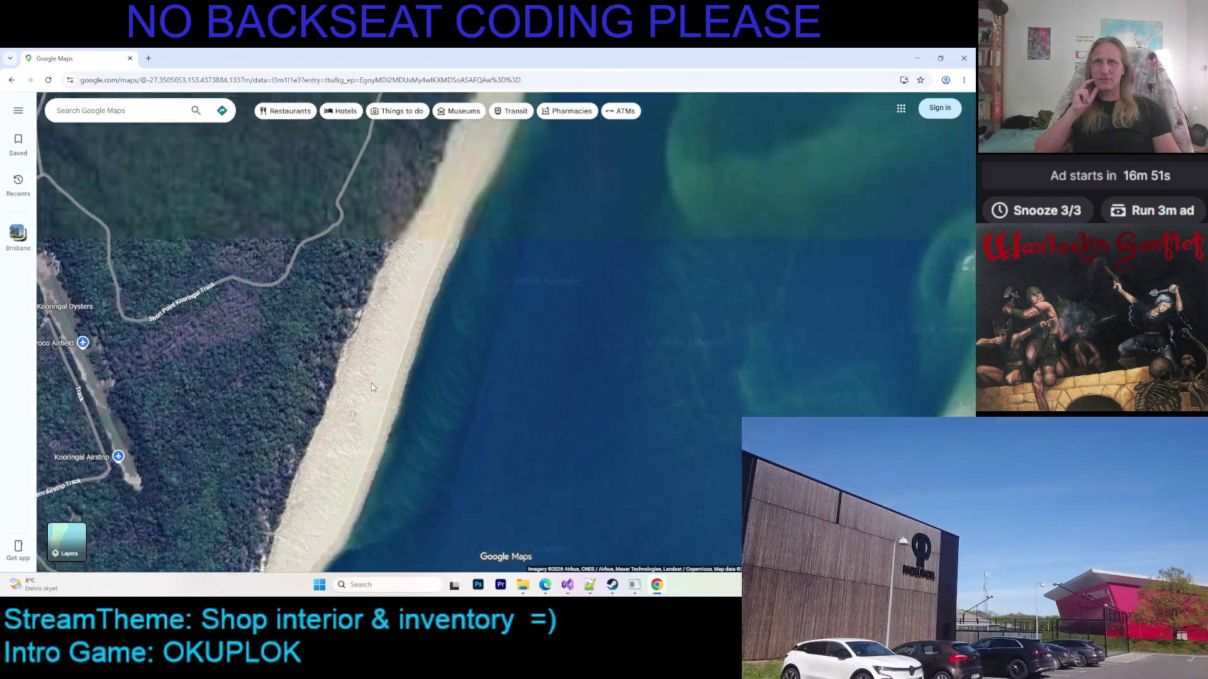
{"action": "left_click_drag", "start_coordinate": [371, 386], "coordinate": [473, 404]}
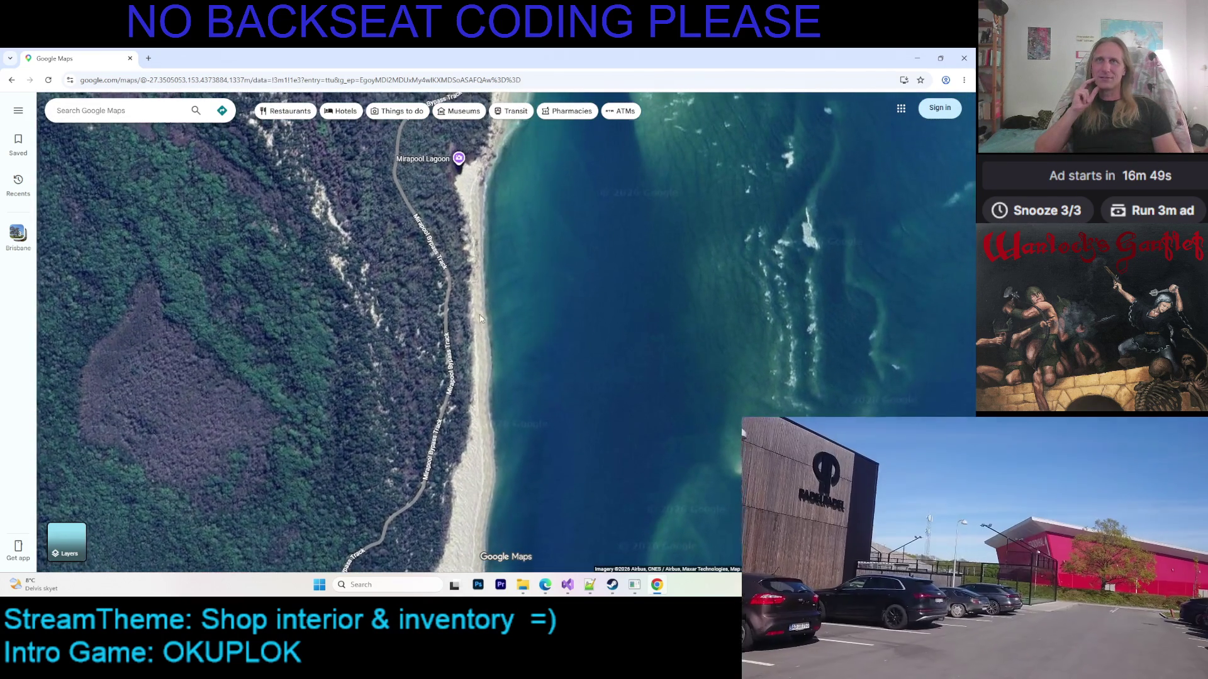
Follow the beach north to the sand spit by Sovereign Beach, then zoom out
{"action": "left_click_drag", "start_coordinate": [498, 171], "coordinate": [487, 318]}
{"action": "left_click_drag", "start_coordinate": [516, 181], "coordinate": [514, 311]}
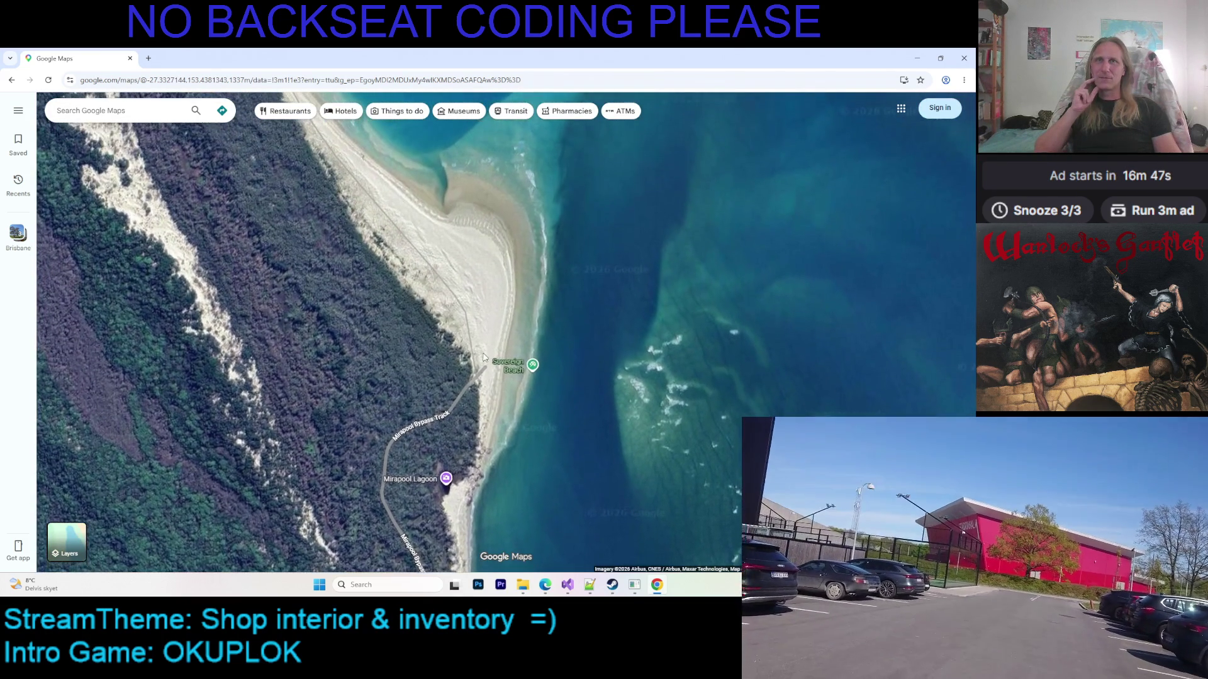
{"action": "left_click_drag", "start_coordinate": [446, 226], "coordinate": [515, 346]}
{"action": "scroll", "coordinate": [514, 345], "scroll_direction": "down", "scroll_amount": 2}
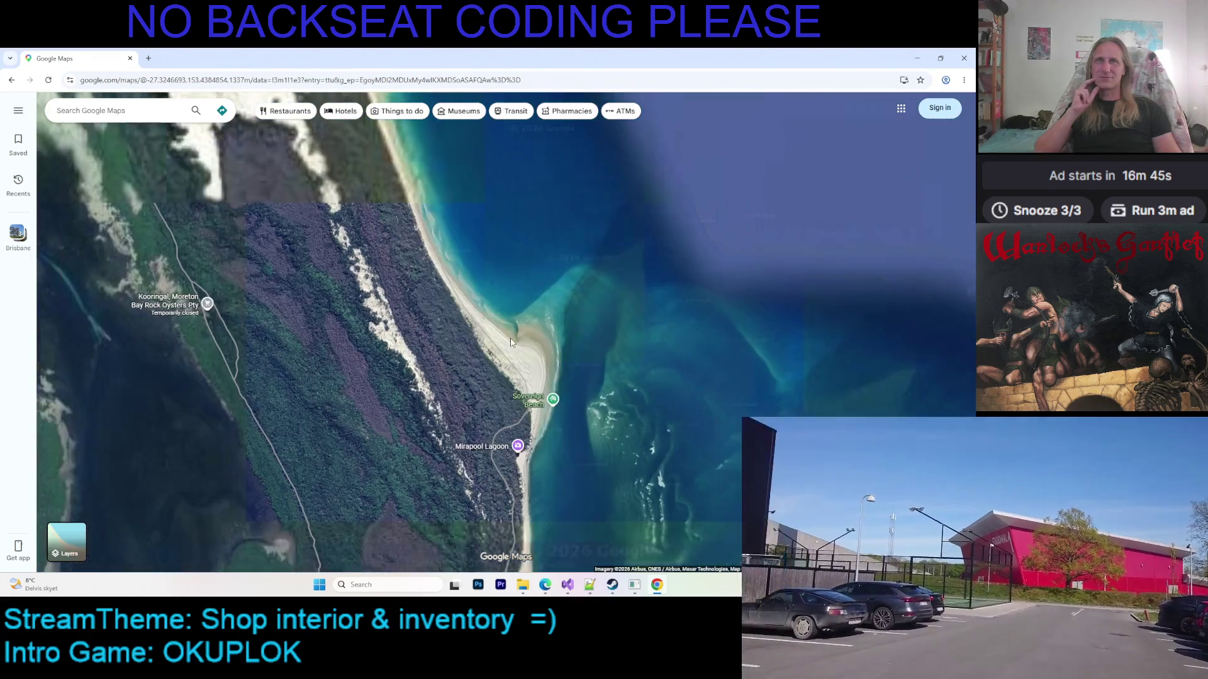
{"action": "scroll", "coordinate": [529, 336], "scroll_direction": "up", "scroll_amount": 5}
{"action": "scroll", "coordinate": [333, 408], "scroll_direction": "down", "scroll_amount": 5}
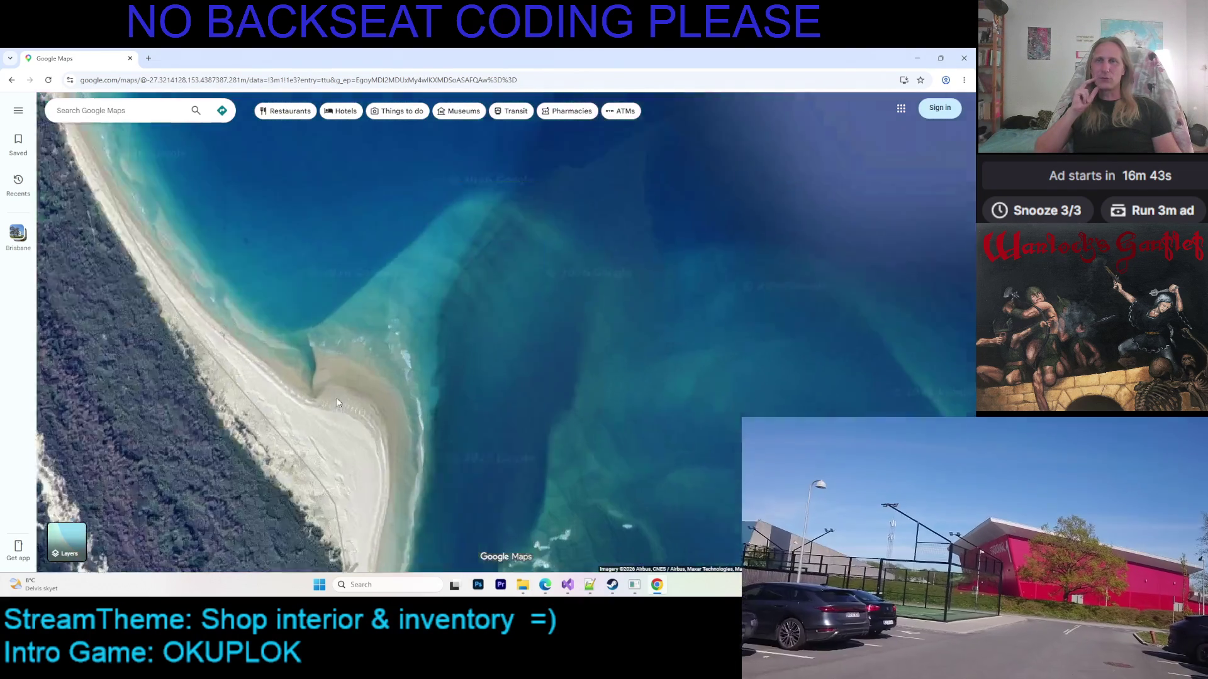
{"action": "key", "text": "Up"}
{"action": "key", "text": "Up"}
{"action": "key", "text": "Up"}
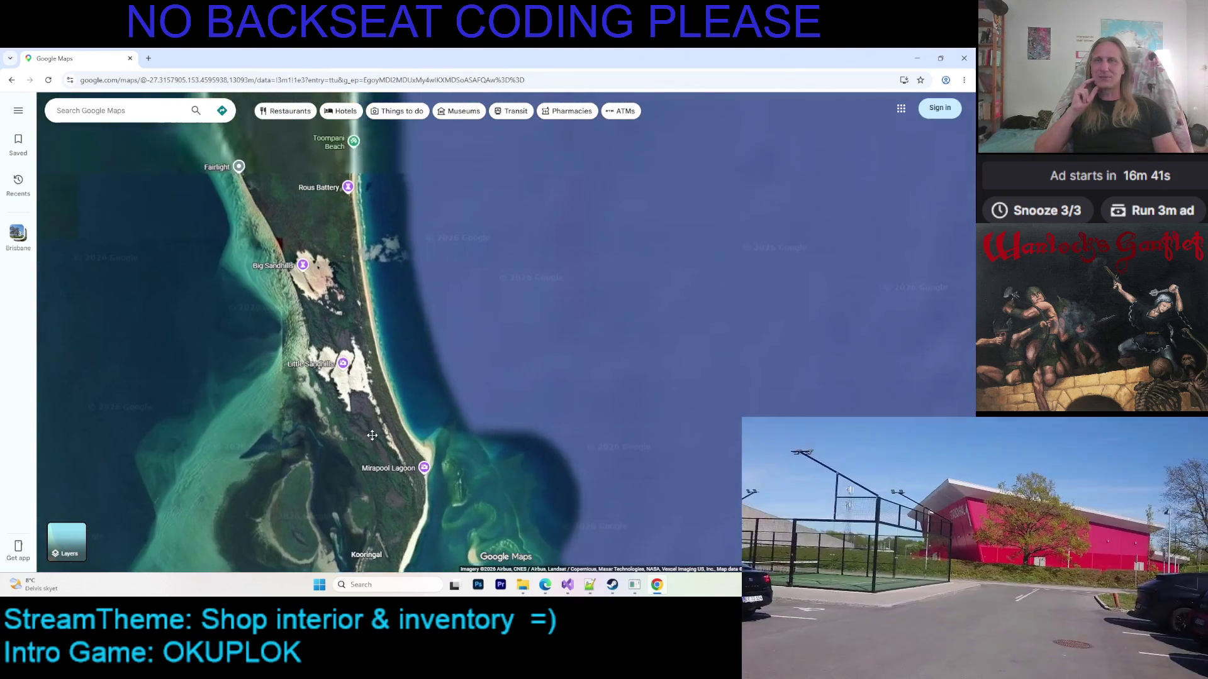
Trace Moreton Island's coast to its northern tip, passing Fairlight and Big Sandhills
{"action": "left_click_drag", "start_coordinate": [443, 387], "coordinate": [444, 392]}
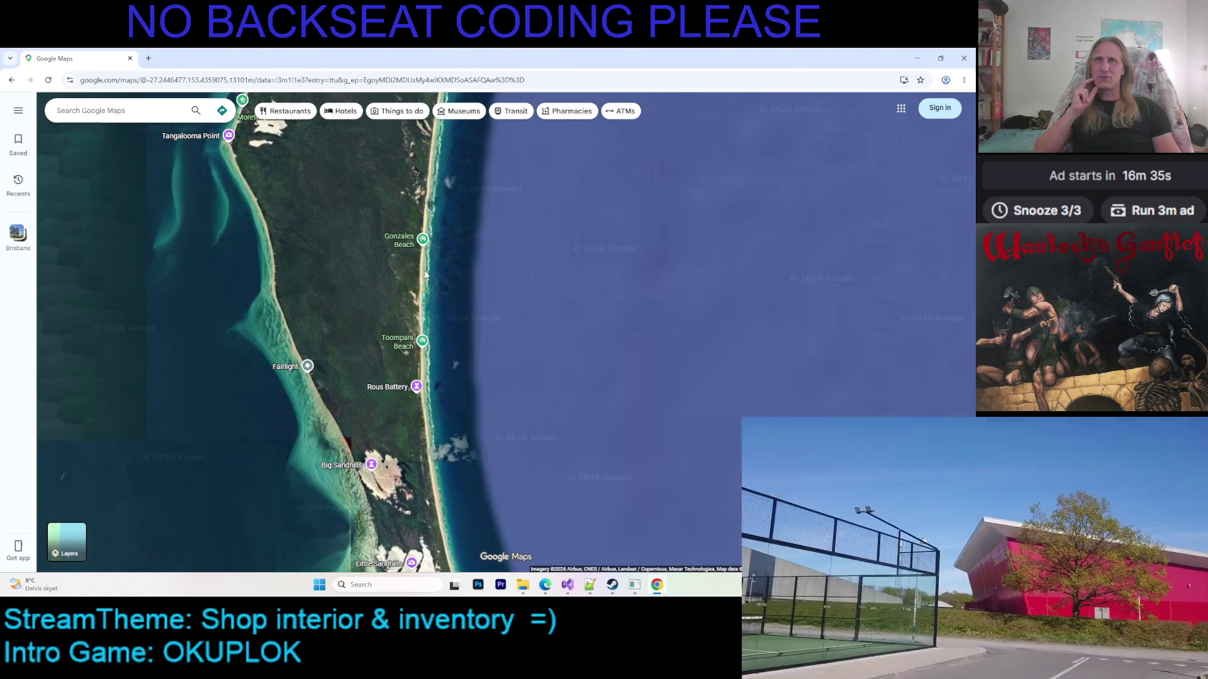
{"action": "left_click_drag", "start_coordinate": [433, 300], "coordinate": [465, 426]}
{"action": "scroll", "coordinate": [465, 426], "scroll_direction": "down", "scroll_amount": 2}
{"action": "mouse_move", "coordinate": [535, 272]}
{"action": "left_mouse_down"}
{"action": "mouse_move", "coordinate": [520, 359]}
{"action": "mouse_move", "coordinate": [587, 334]}
{"action": "left_mouse_up"}
{"action": "mouse_move", "coordinate": [467, 425]}
{"action": "left_mouse_down"}
{"action": "mouse_move", "coordinate": [487, 408]}
{"action": "mouse_move", "coordinate": [415, 404]}
{"action": "mouse_move", "coordinate": [465, 370]}
{"action": "left_mouse_up"}
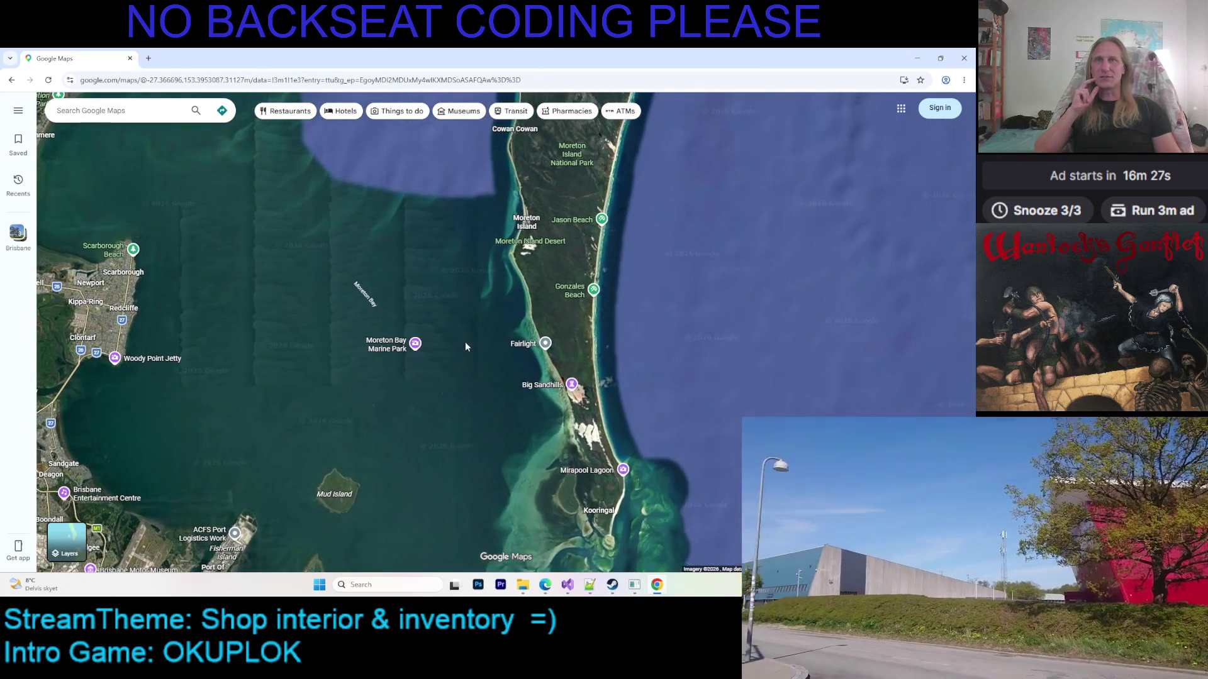
{"action": "mouse_move", "coordinate": [350, 337]}
{"action": "left_mouse_down"}
{"action": "mouse_move", "coordinate": [332, 436]}
{"action": "mouse_move", "coordinate": [361, 399]}
{"action": "left_mouse_up"}
Minimize Google Maps and return to the shop-interior pixel art in the editor
{"action": "scroll", "coordinate": [346, 424], "scroll_direction": "up", "scroll_amount": 5}
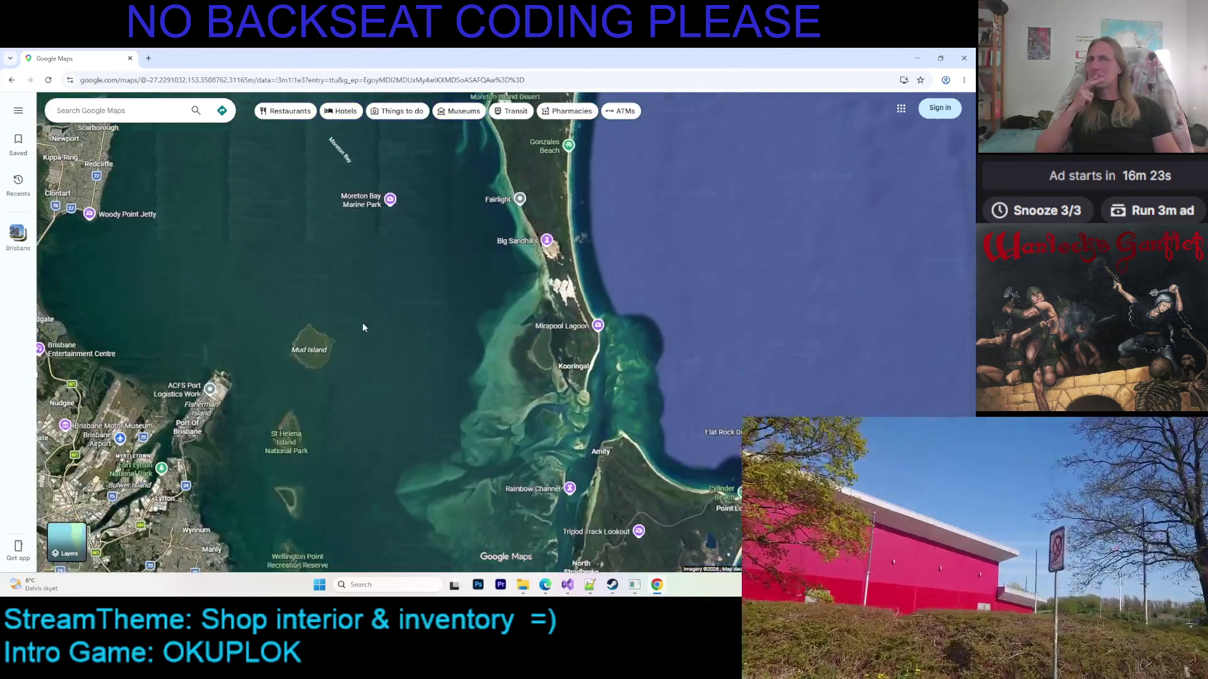
{"action": "scroll", "coordinate": [382, 312], "scroll_direction": "down", "scroll_amount": 3}
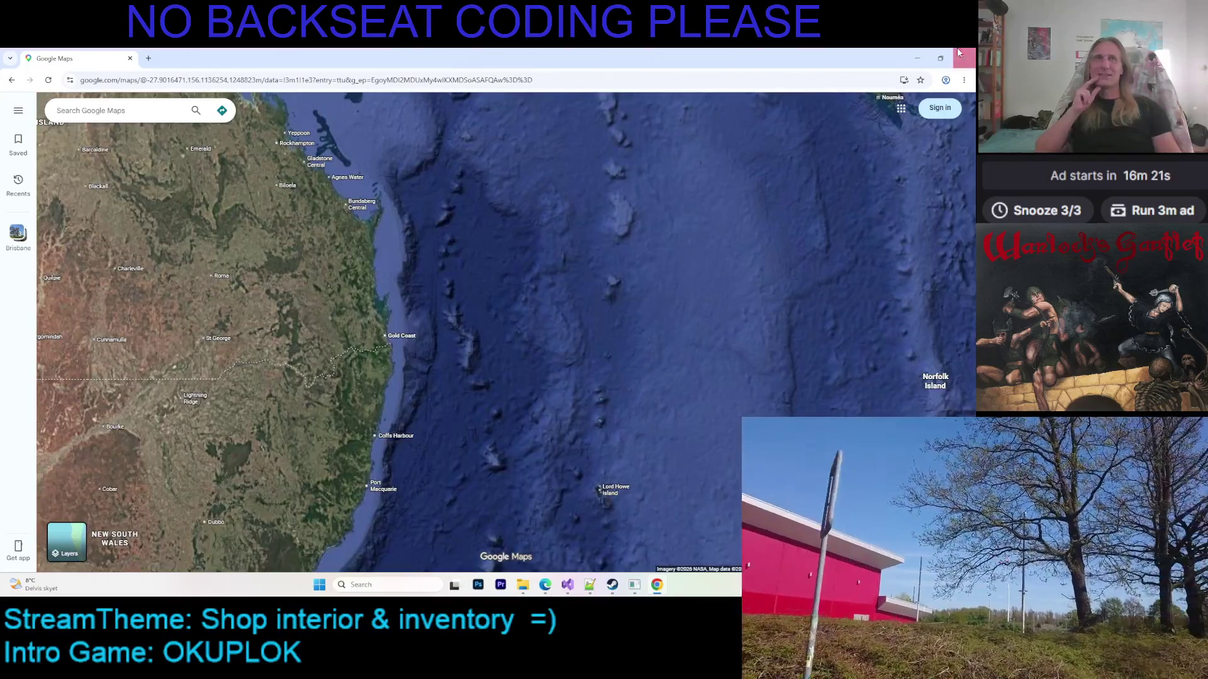
{"action": "left_click", "coordinate": [916, 61]}
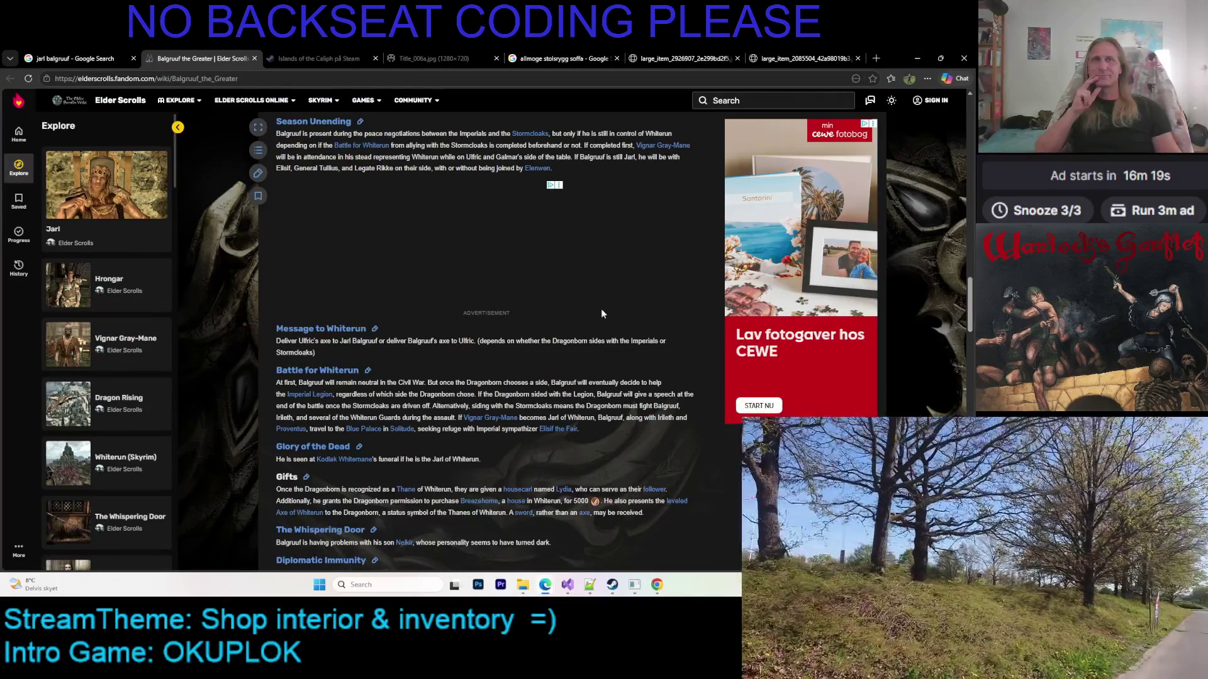
{"action": "left_click", "coordinate": [636, 586]}
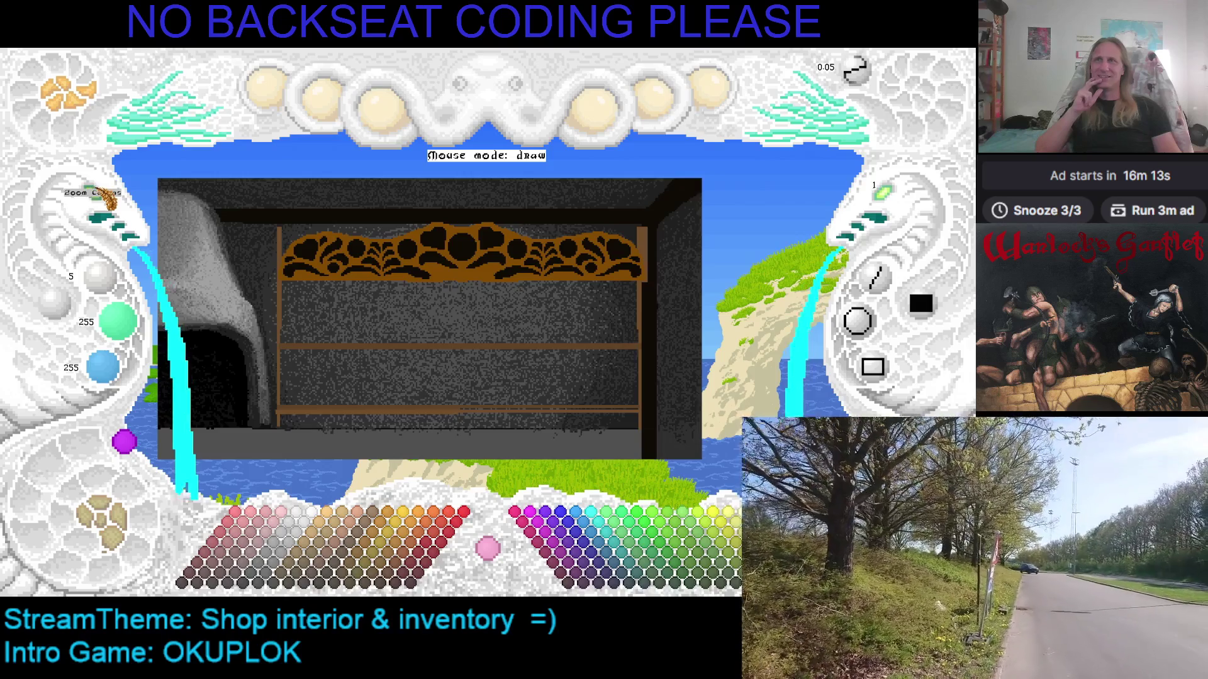
Zoom in on the shelf, pick the pole's brown colour, save the shop interior, and leave Kaleidomancer
{"action": "left_click", "coordinate": [106, 197]}
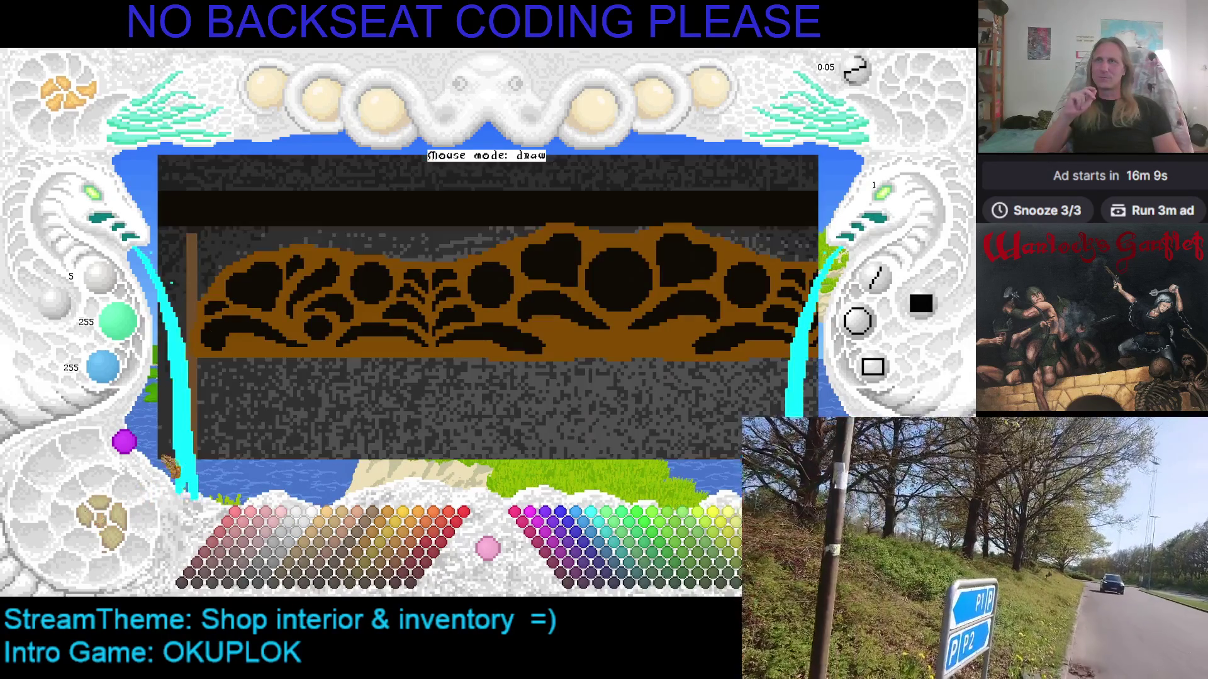
{"action": "right_click", "coordinate": [190, 283]}
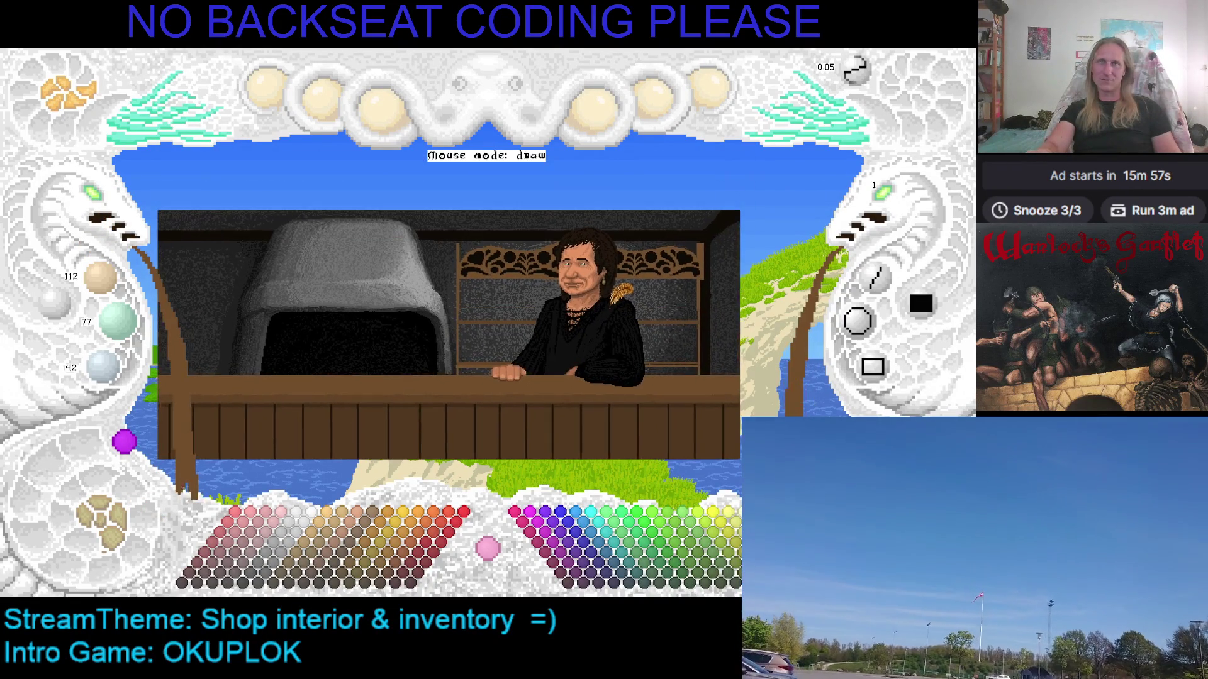
{"action": "mouse_move", "coordinate": [717, 88]}
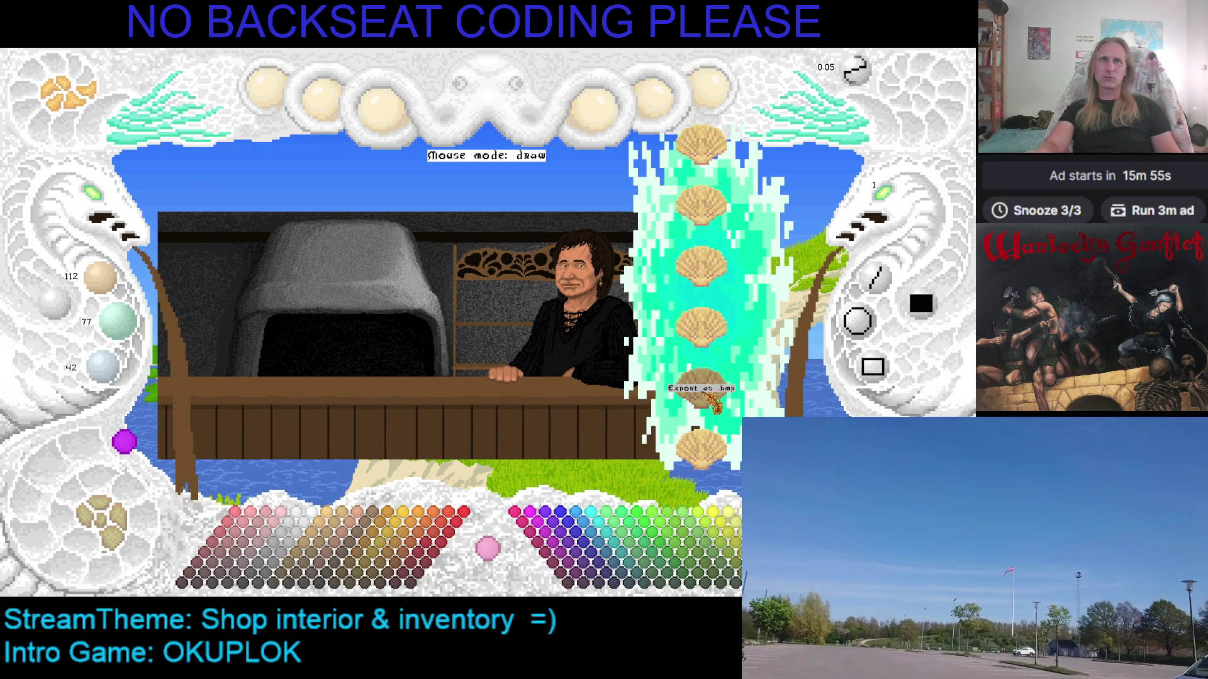
{"action": "left_click", "coordinate": [701, 324]}
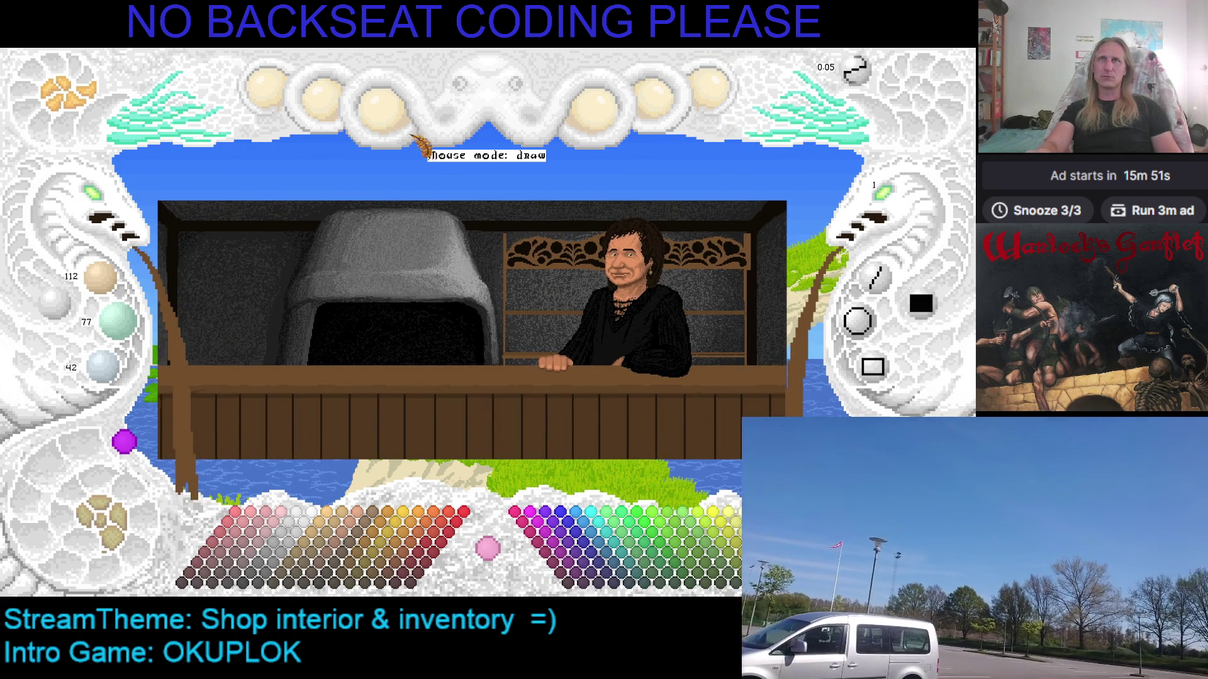
{"action": "key", "text": "alt+Tab"}
{"action": "key", "text": "alt+Tab"}
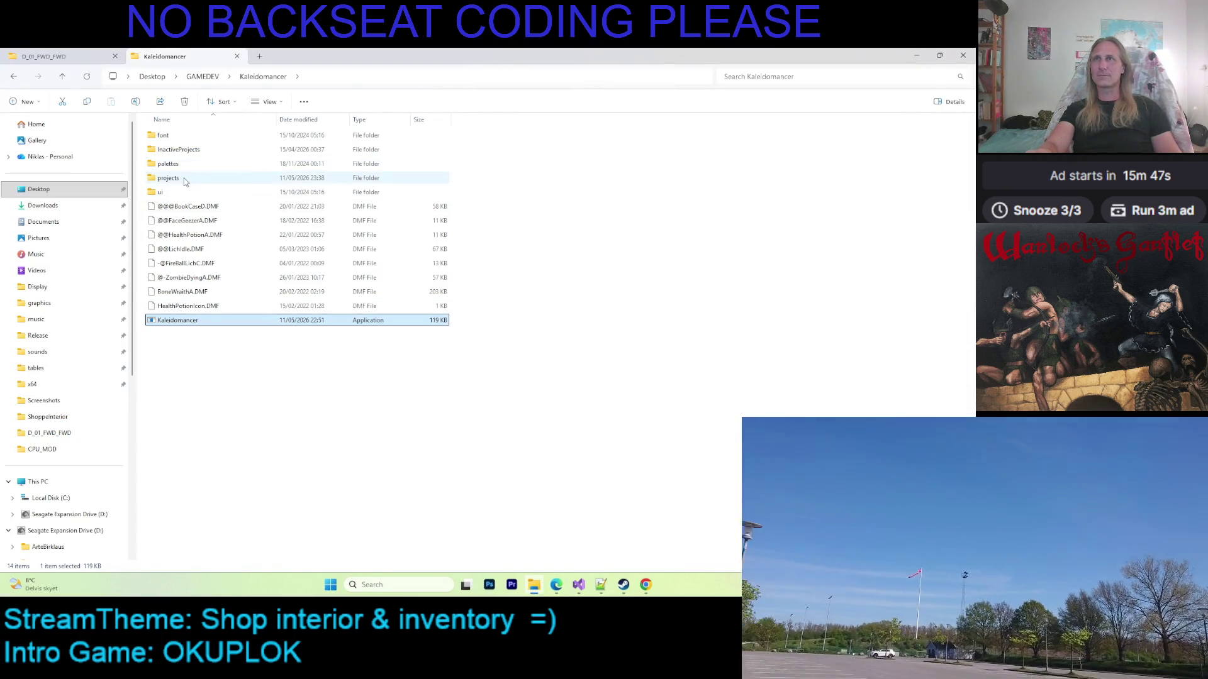
Browse projects > ShoppeInterior, select ShoppeInterior.KMF, go to D_01_FWD_FWD, then bring Visual Studio forward
{"action": "double_click", "coordinate": [183, 178]}
{"action": "double_click", "coordinate": [182, 321]}
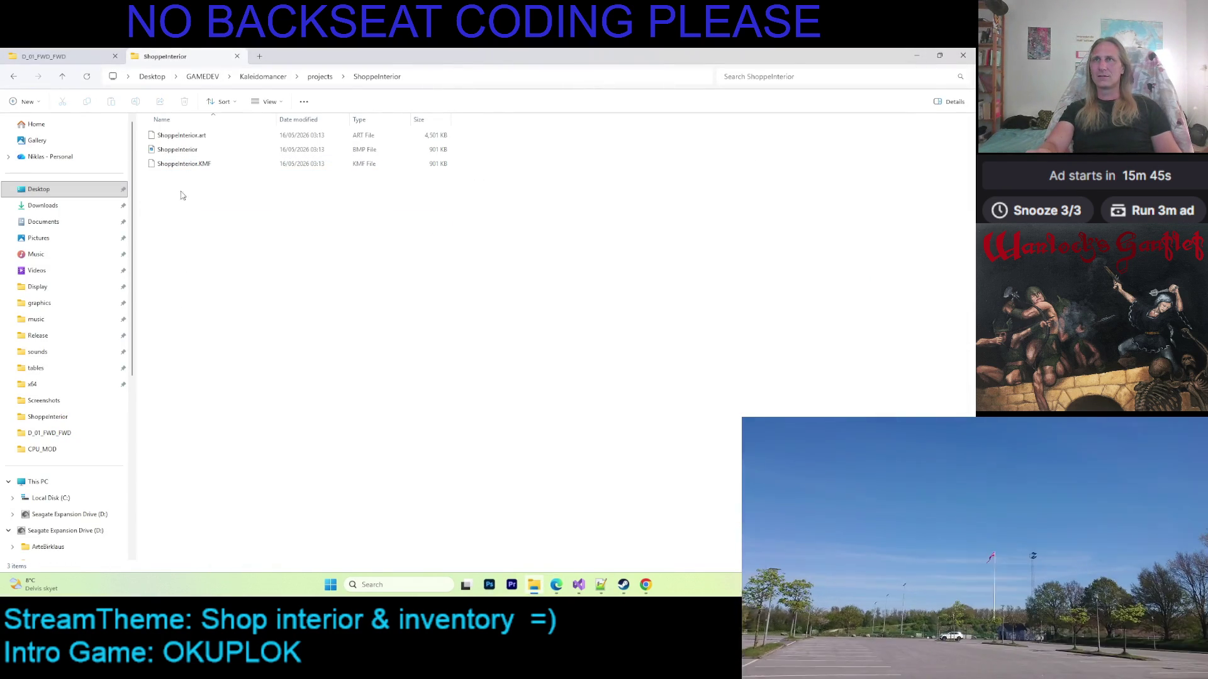
{"action": "left_click", "coordinate": [180, 161]}
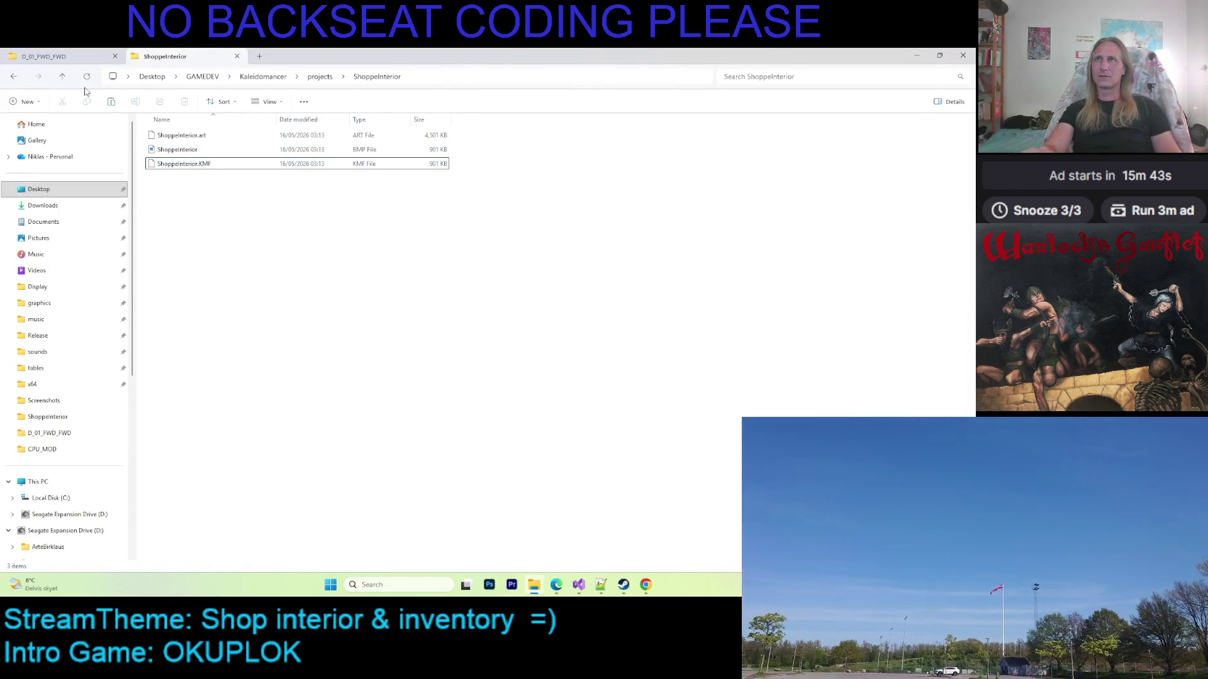
{"action": "left_click", "coordinate": [75, 56]}
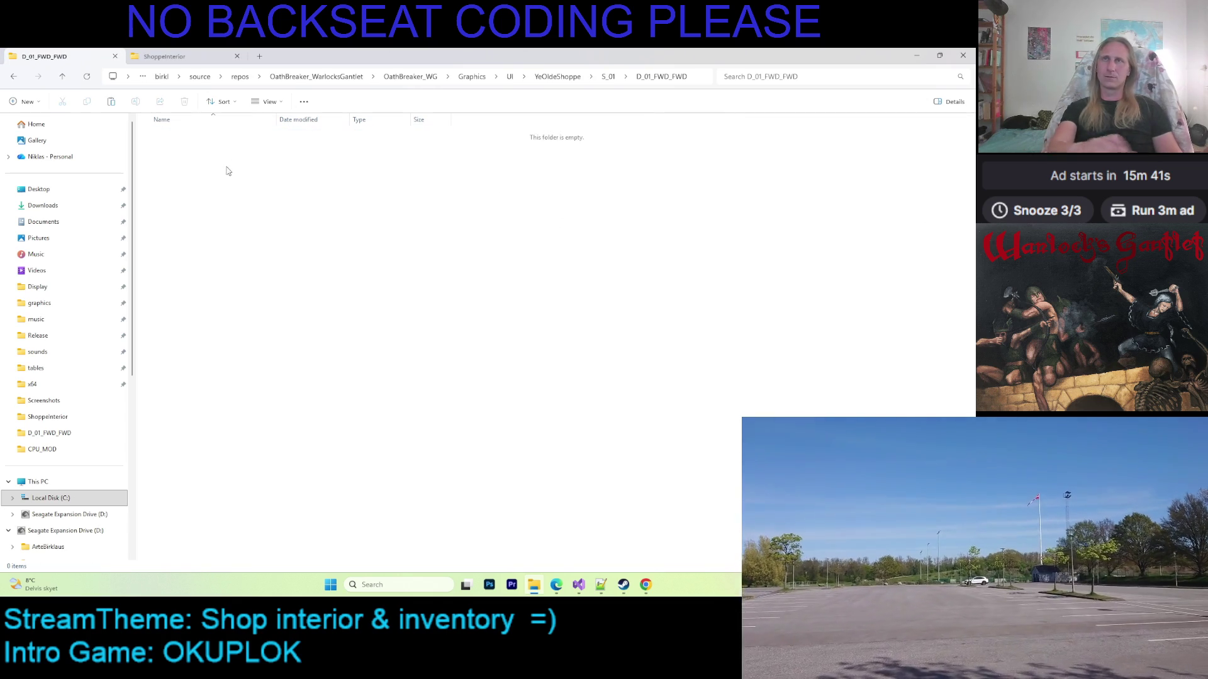
{"action": "left_click", "coordinate": [579, 584]}
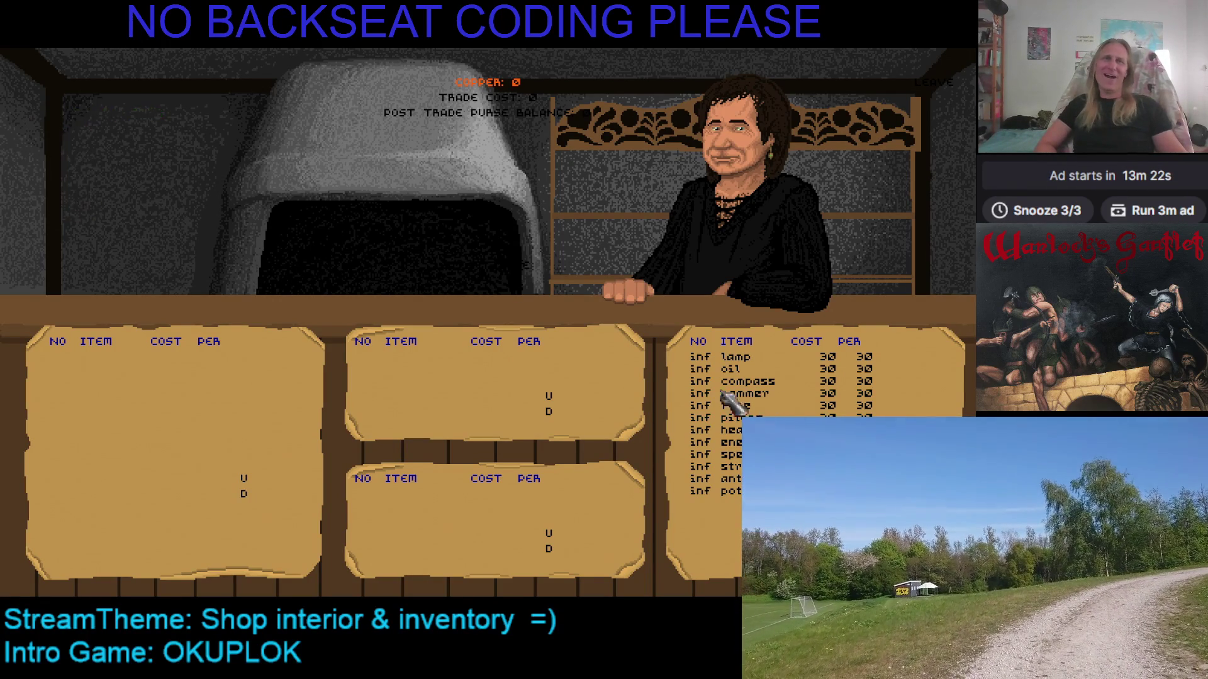
Scroll the shop's item list to the bottom, then choose LEAVE to return to the town street
{"action": "mouse_move", "coordinate": [749, 389]}
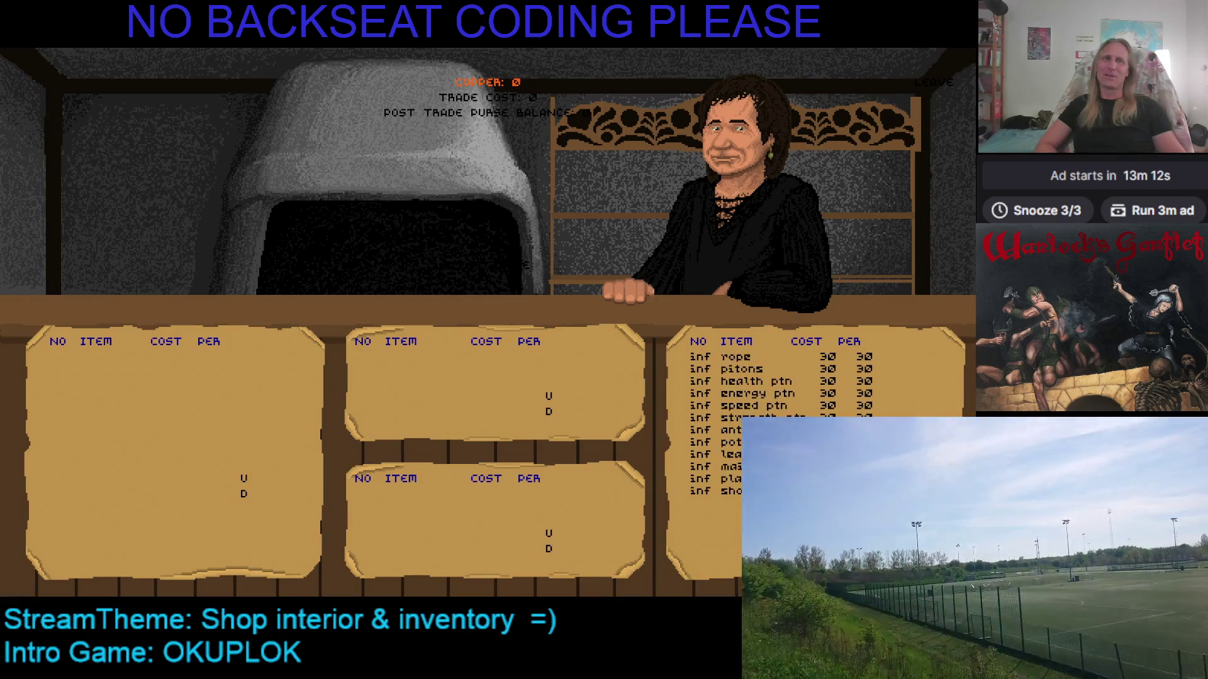
{"action": "scroll", "coordinate": [780, 421], "scroll_direction": "down", "scroll_amount": 3}
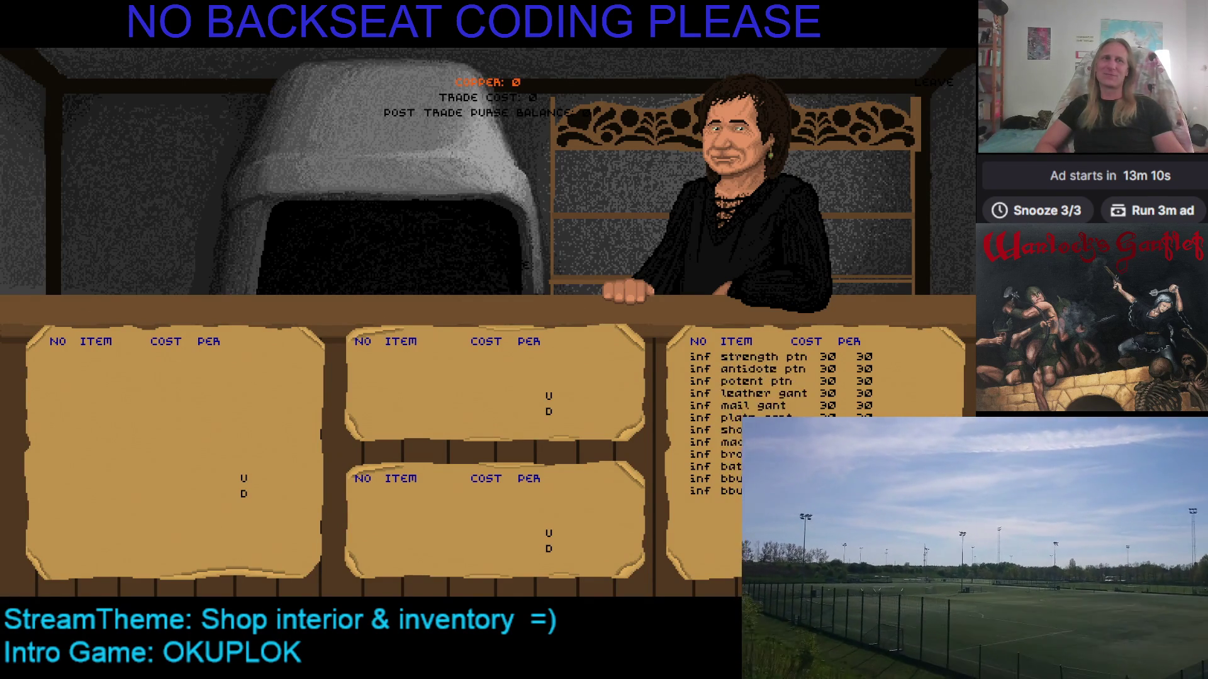
{"action": "scroll", "coordinate": [780, 421], "scroll_direction": "down", "scroll_amount": 5}
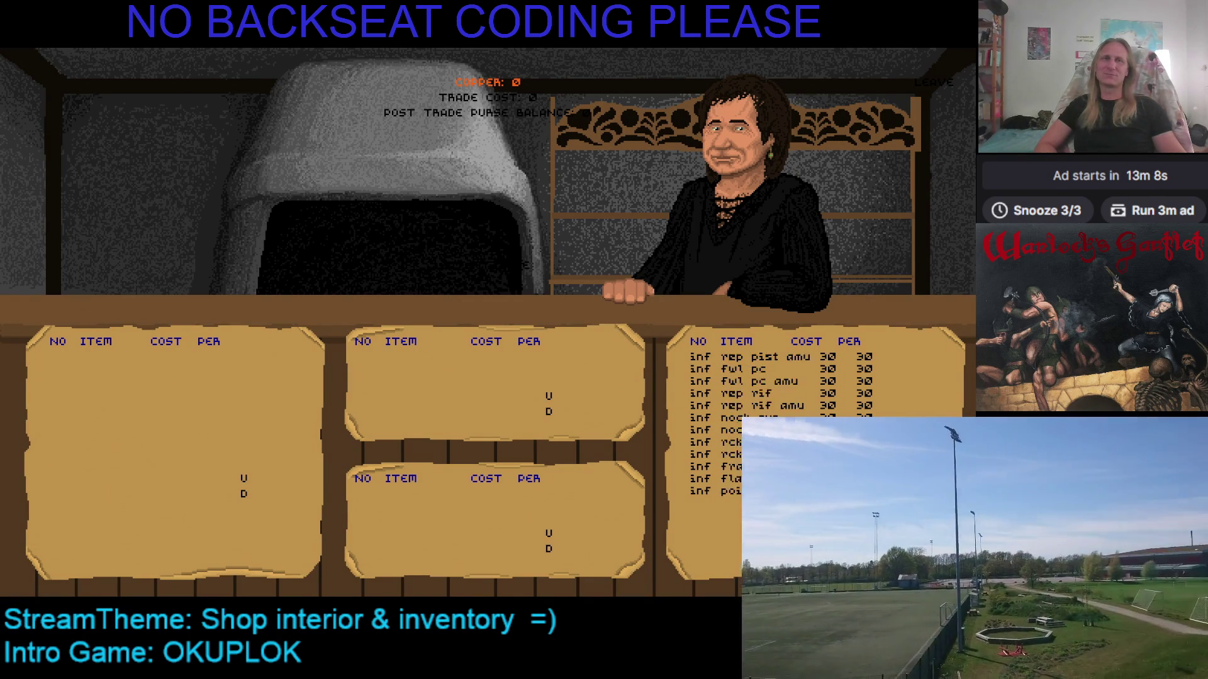
{"action": "scroll", "coordinate": [744, 428], "scroll_direction": "down", "scroll_amount": 3}
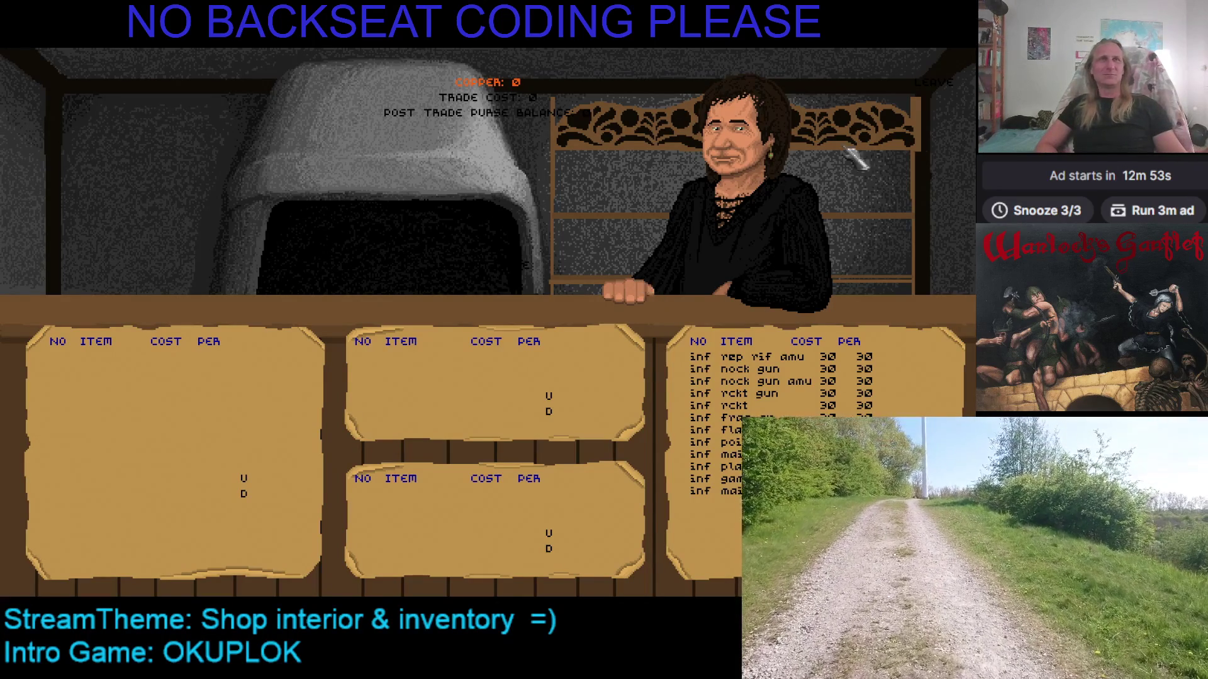
{"action": "left_click", "coordinate": [935, 84]}
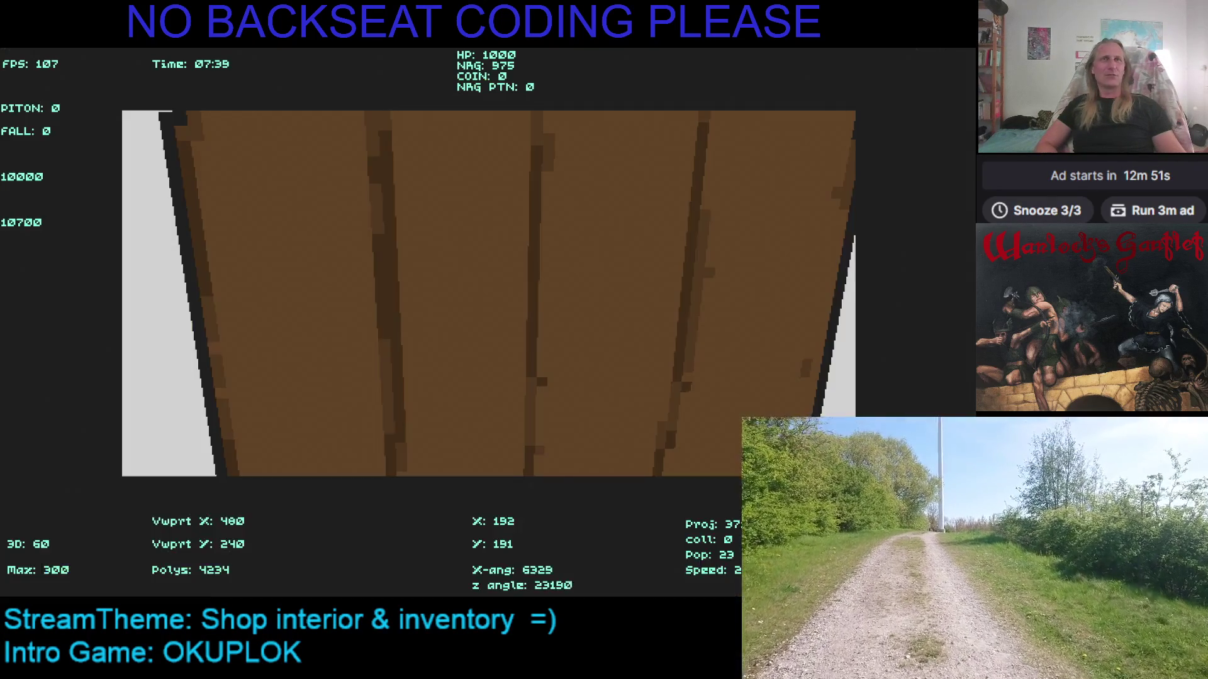
Turn from the shop wall and walk into the town square and down the street
{"action": "key", "text": "Left"}
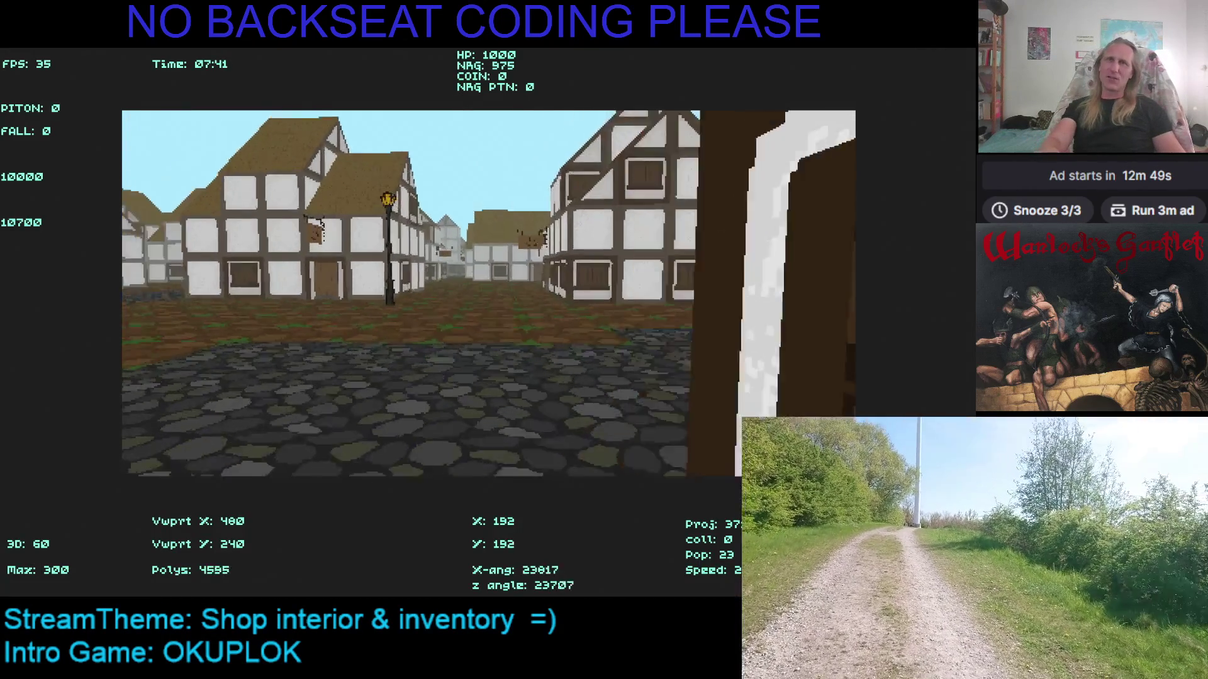
{"action": "key", "text": "Up"}
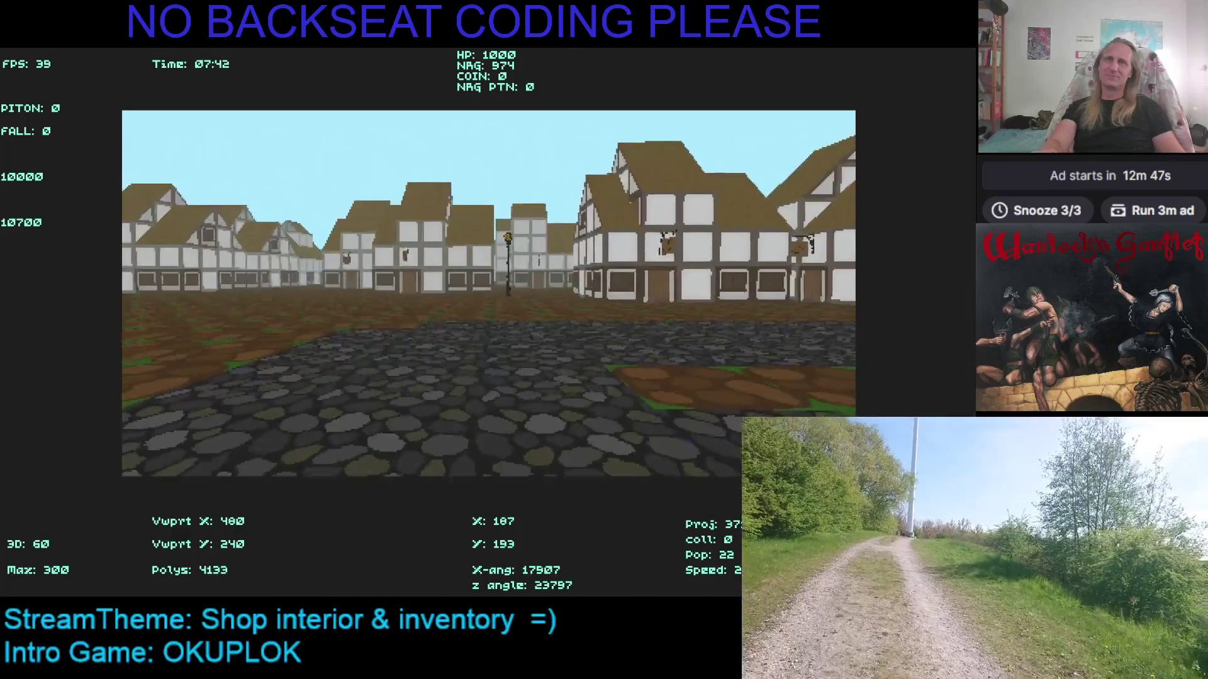
{"action": "key", "text": "Right"}
{"action": "key", "text": "Up"}
{"action": "key", "text": "Left"}
{"action": "key", "text": "Up"}
{"action": "key", "text": "Right"}
{"action": "key", "text": "Up"}
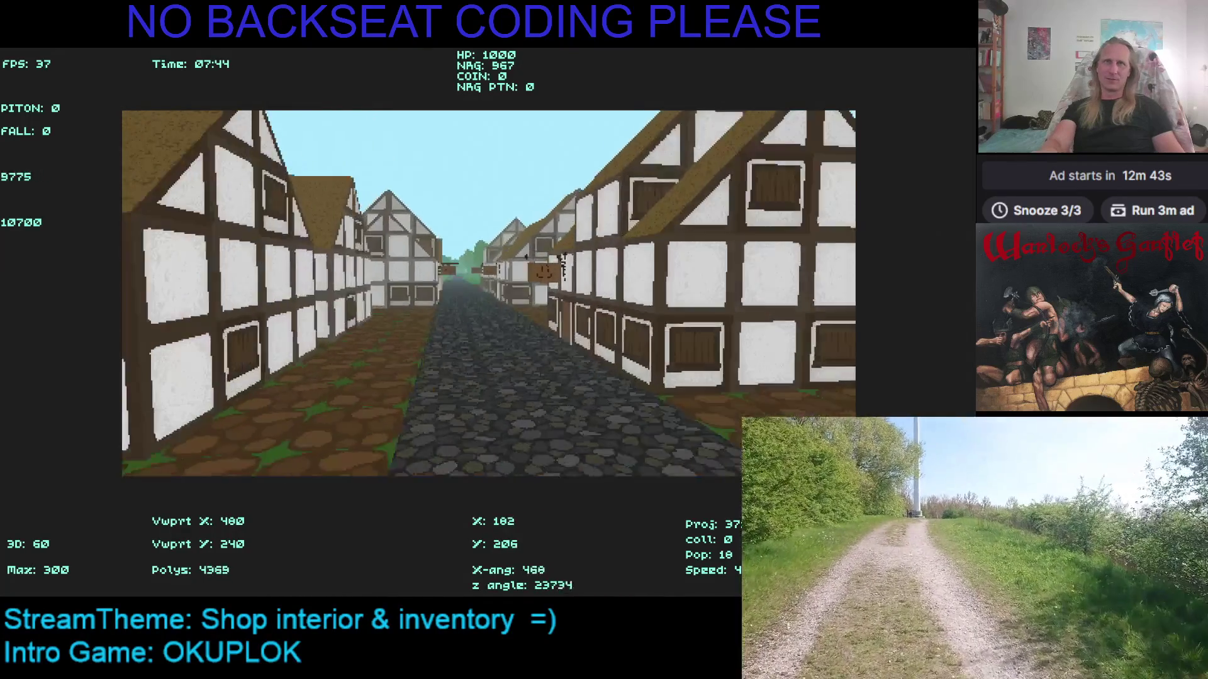
Walk along the cobbled street and follow the road out of town
{"action": "key", "text": "Left"}
{"action": "key", "text": "Up"}
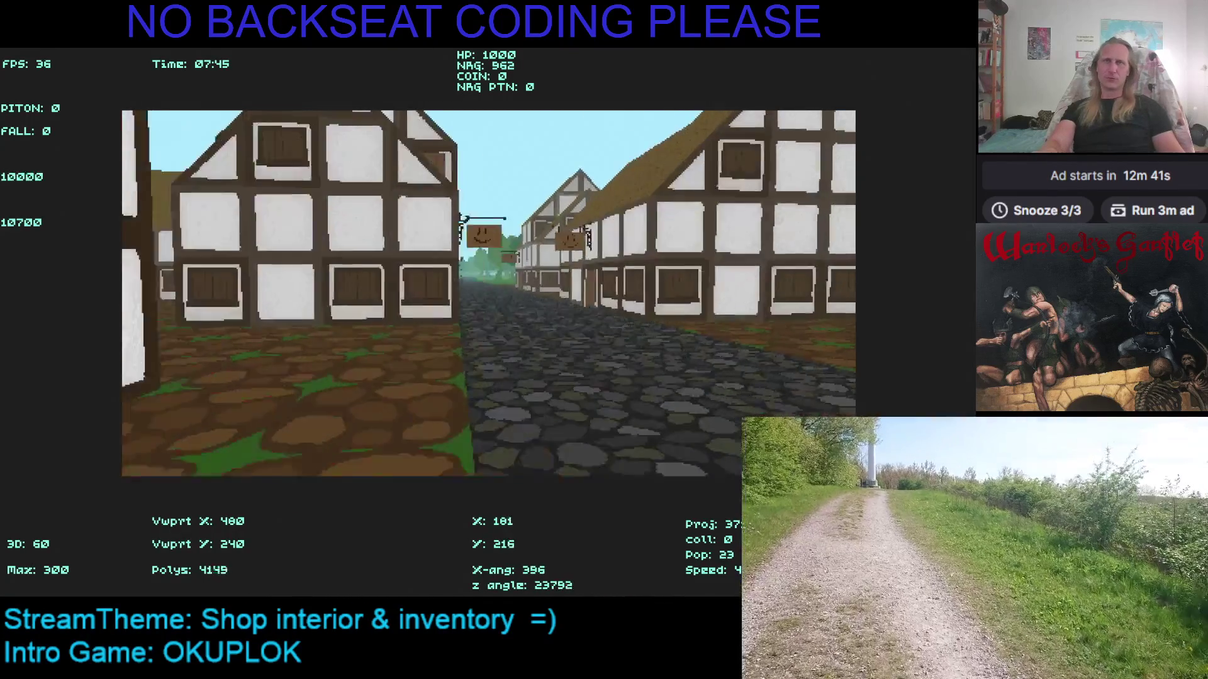
{"action": "key", "text": "Right"}
{"action": "key", "text": "Up"}
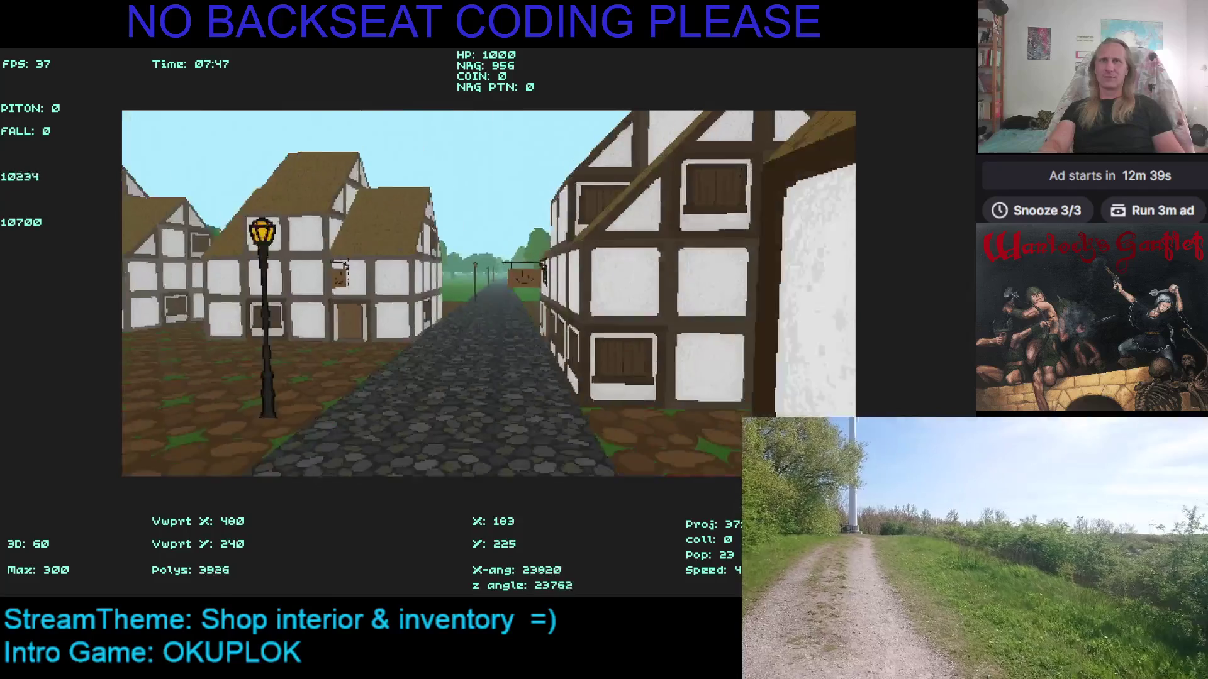
{"action": "key", "text": "Right"}
{"action": "key", "text": "Up"}
{"action": "key", "text": "Right"}
{"action": "key", "text": "Up"}
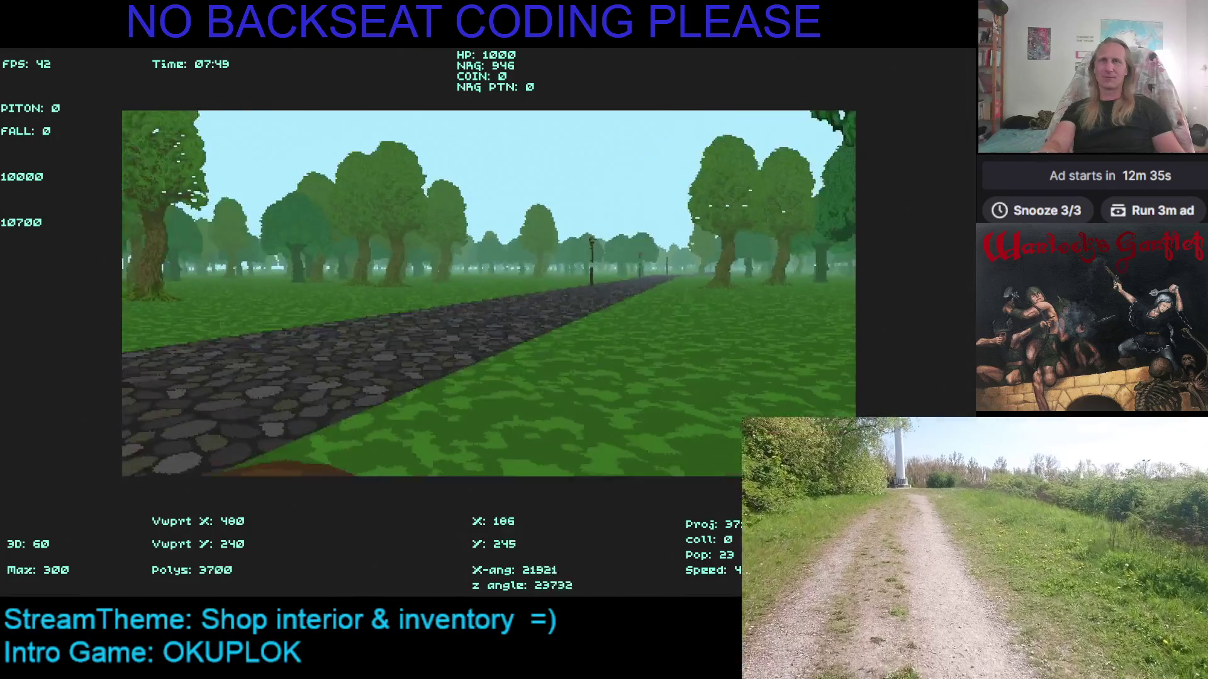
Head back from the trees into town, walking up the narrow street between the shops
{"action": "key", "text": "Left"}
{"action": "key", "text": "Up"}
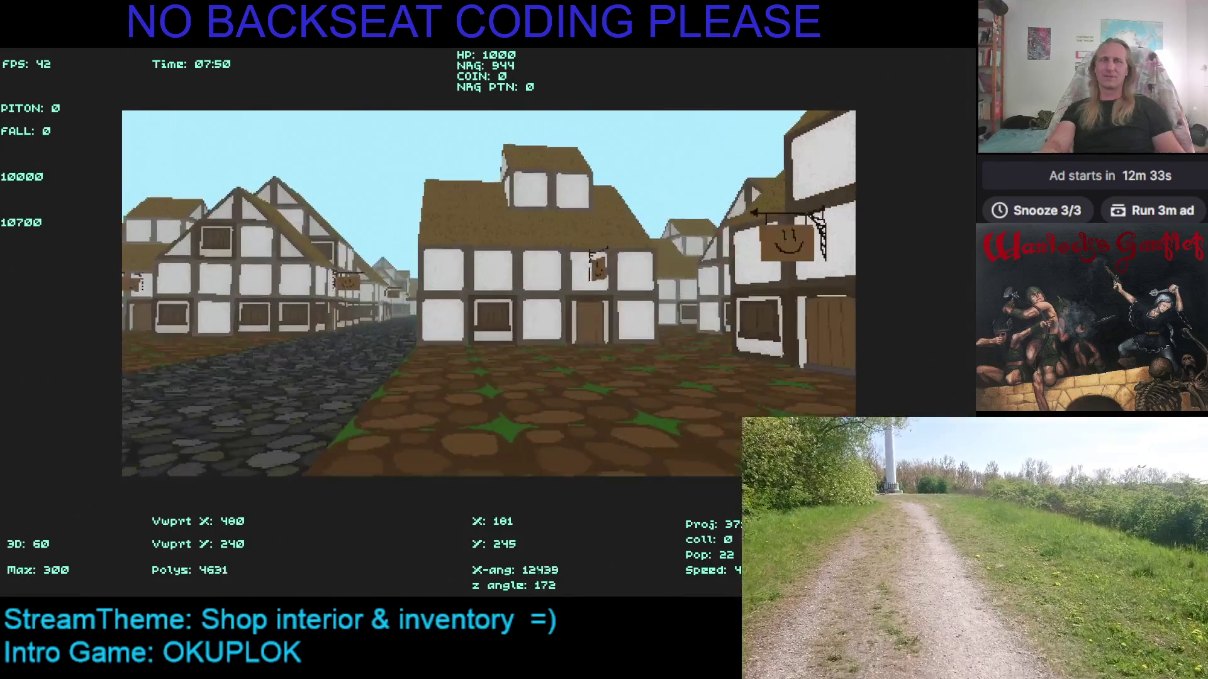
{"action": "key", "text": "Up"}
{"action": "key", "text": "space"}
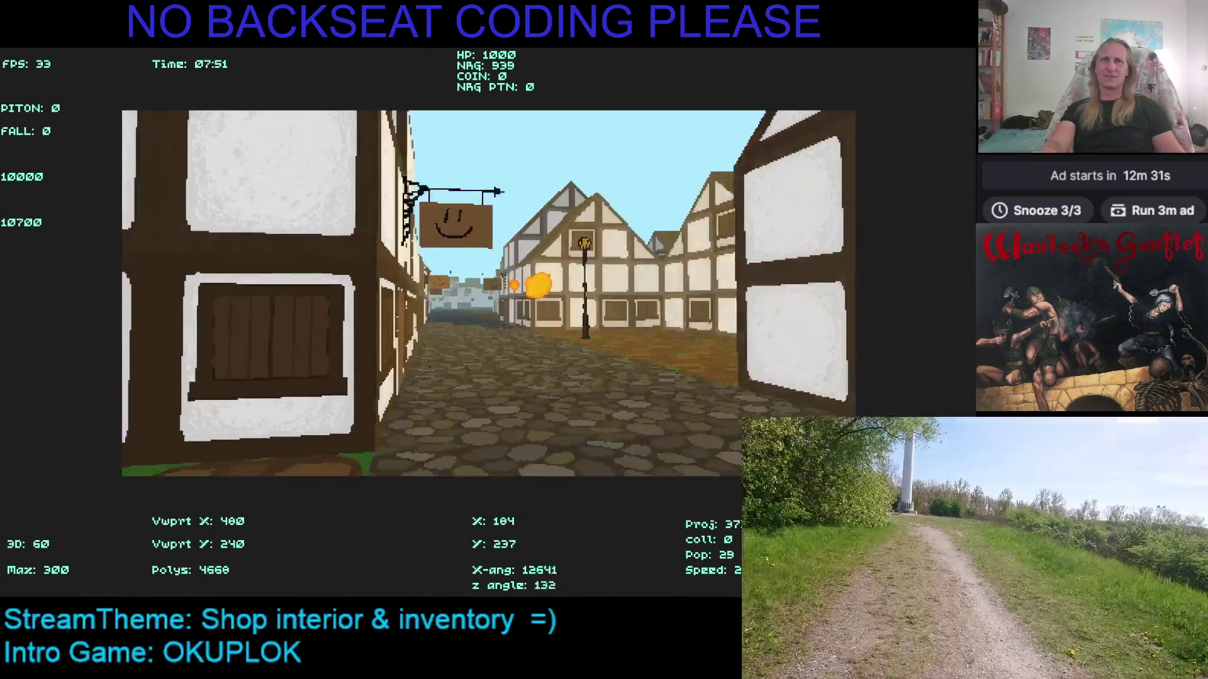
{"action": "key", "text": "Left"}
{"action": "key", "text": "Up"}
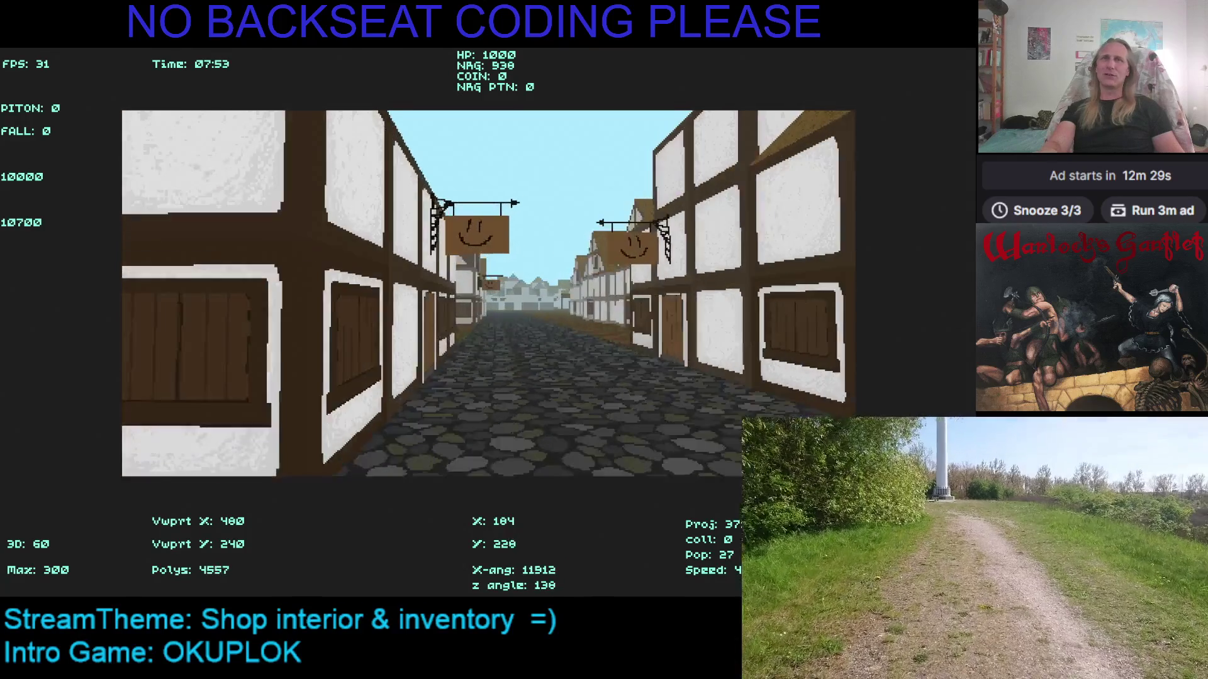
{"action": "key", "text": "Right"}
{"action": "key", "text": "Up"}
{"action": "key", "text": "Up"}
{"action": "key", "text": "Up"}
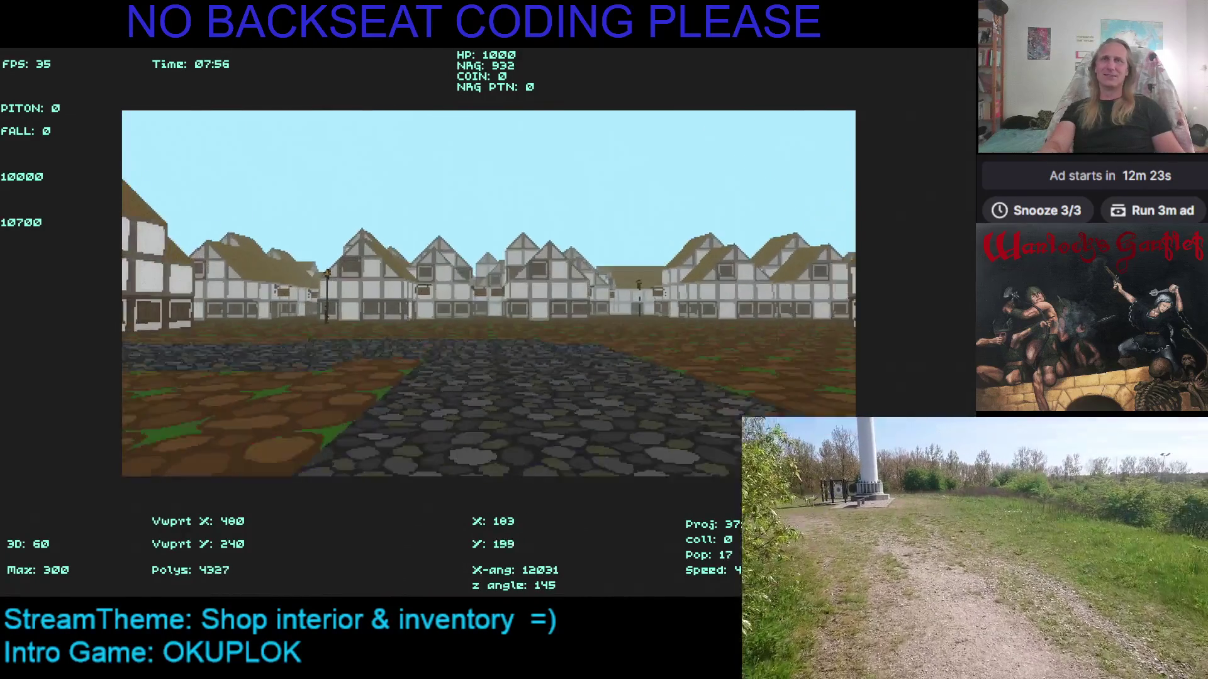
Turn around to survey the town square, then quit the game with Escape
{"action": "key", "text": "Right"}
{"action": "key", "text": "Up"}
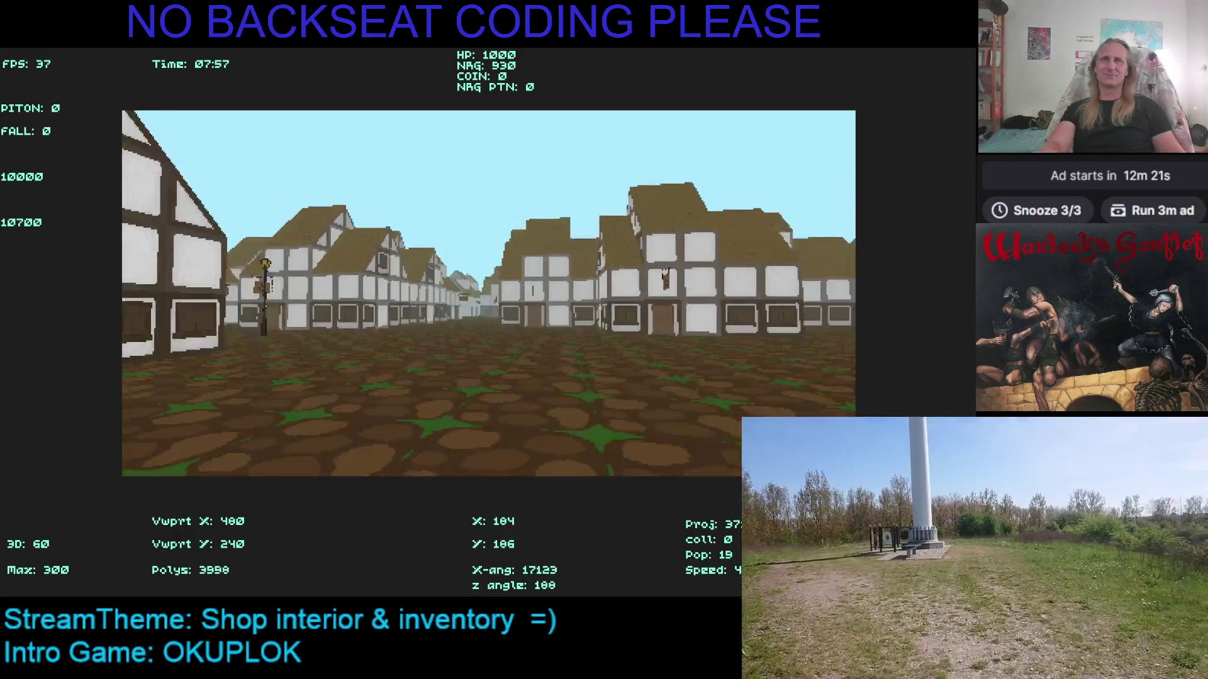
{"action": "key", "text": "Right"}
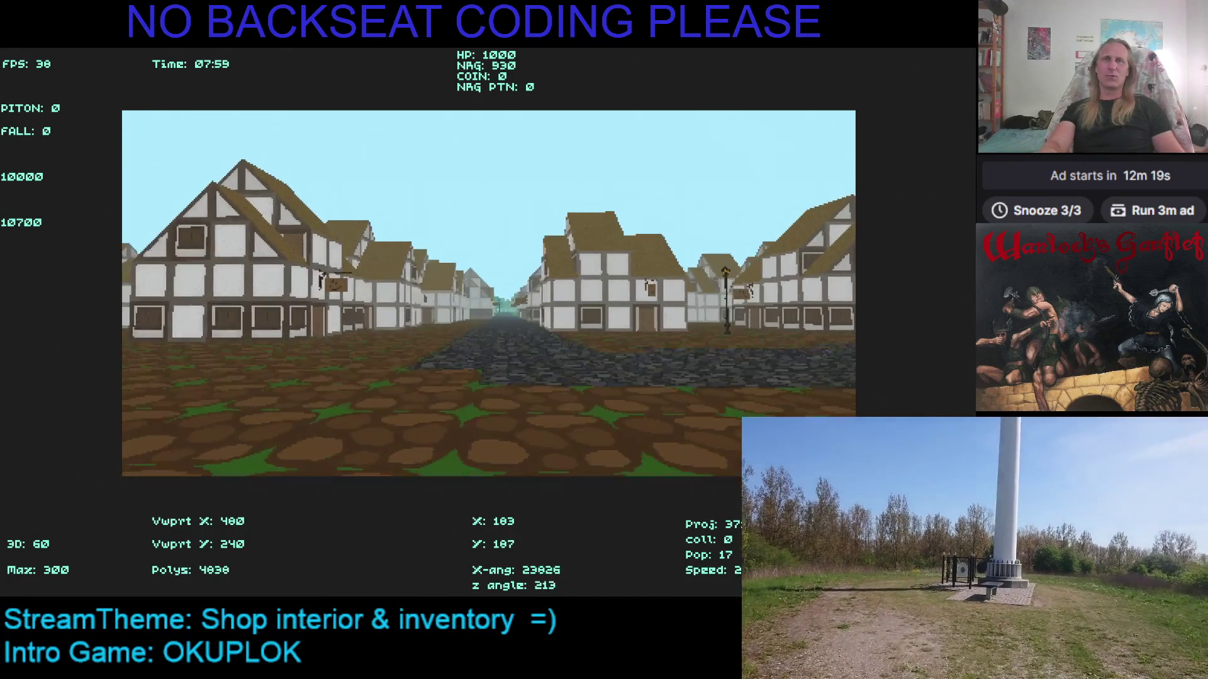
{"action": "key", "text": "Right"}
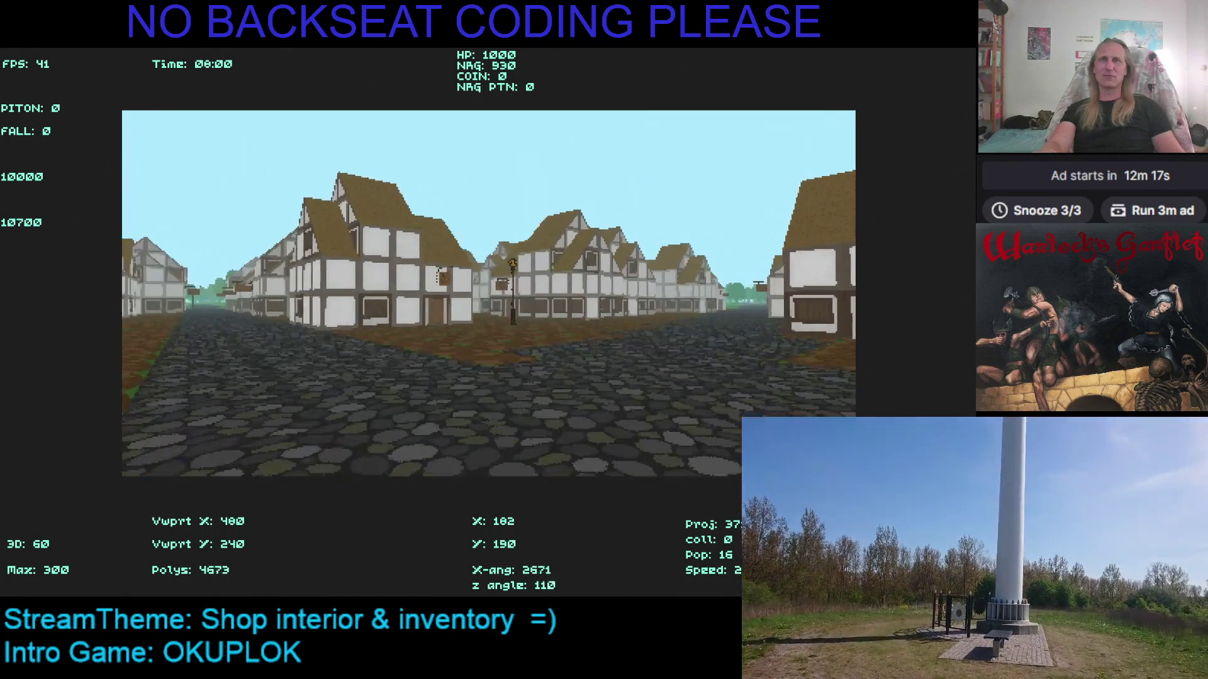
{"action": "key", "text": "Left"}
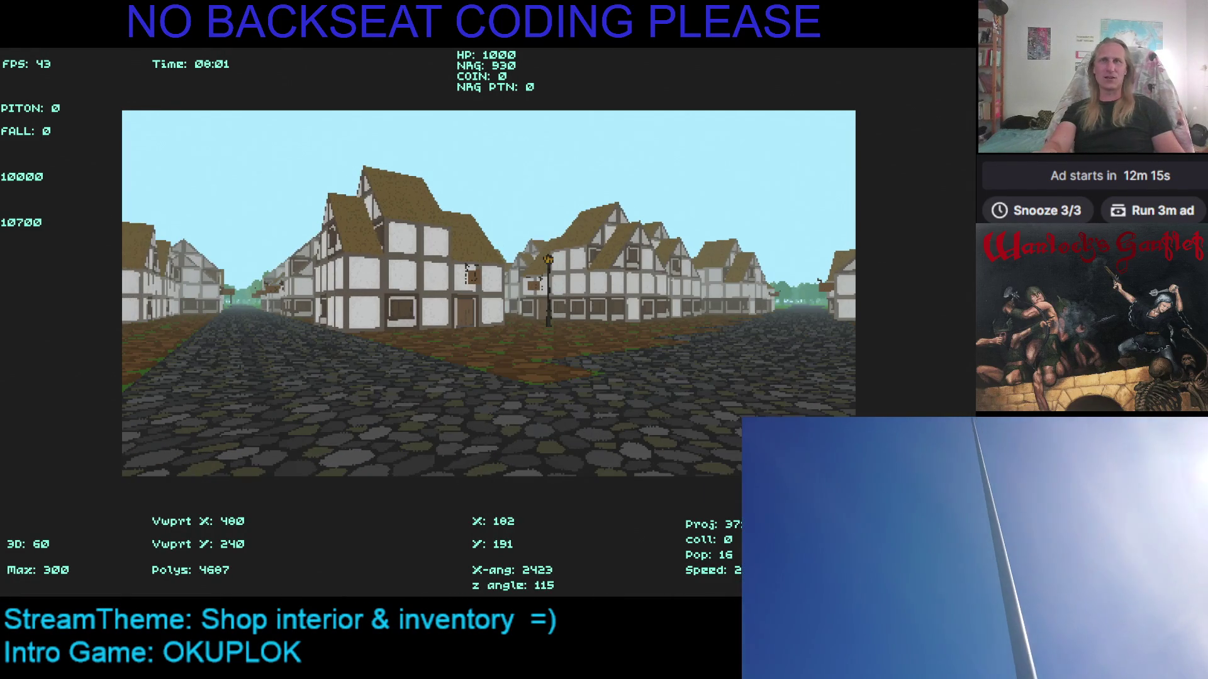
{"action": "key", "text": "Escape"}
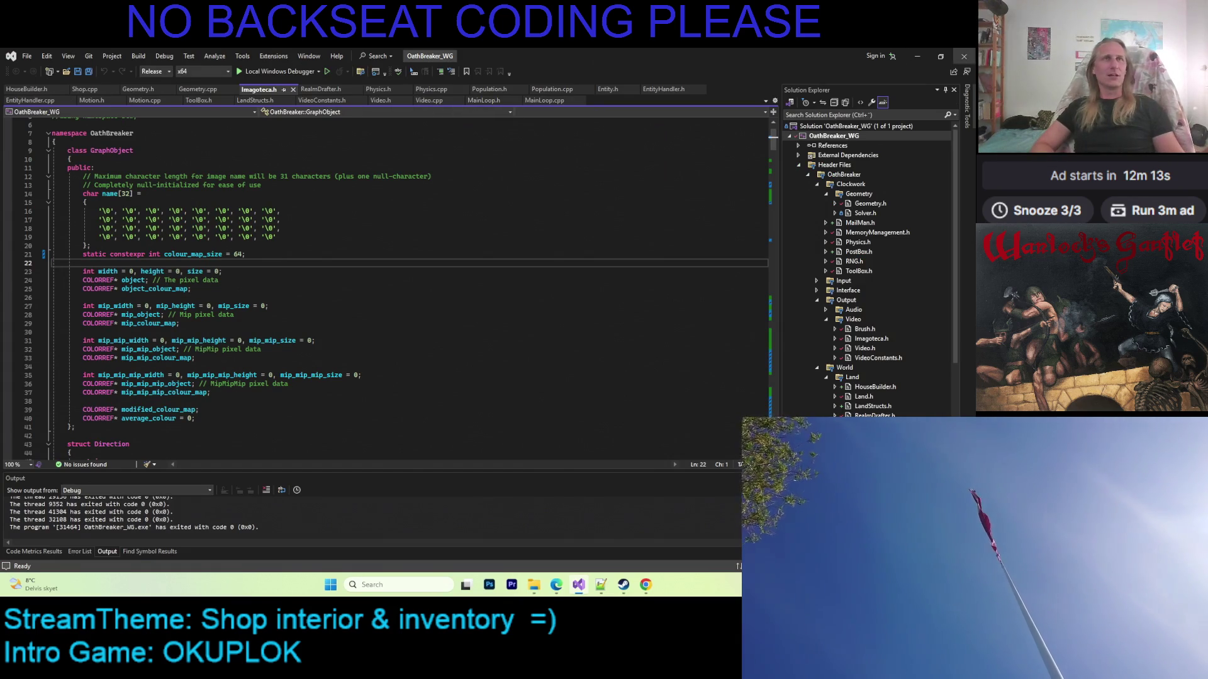
Minimize Visual Studio and shrink the Explorer window, leaving the desktop visible
{"action": "left_click", "coordinate": [916, 60]}
{"action": "double_click", "coordinate": [917, 54]}
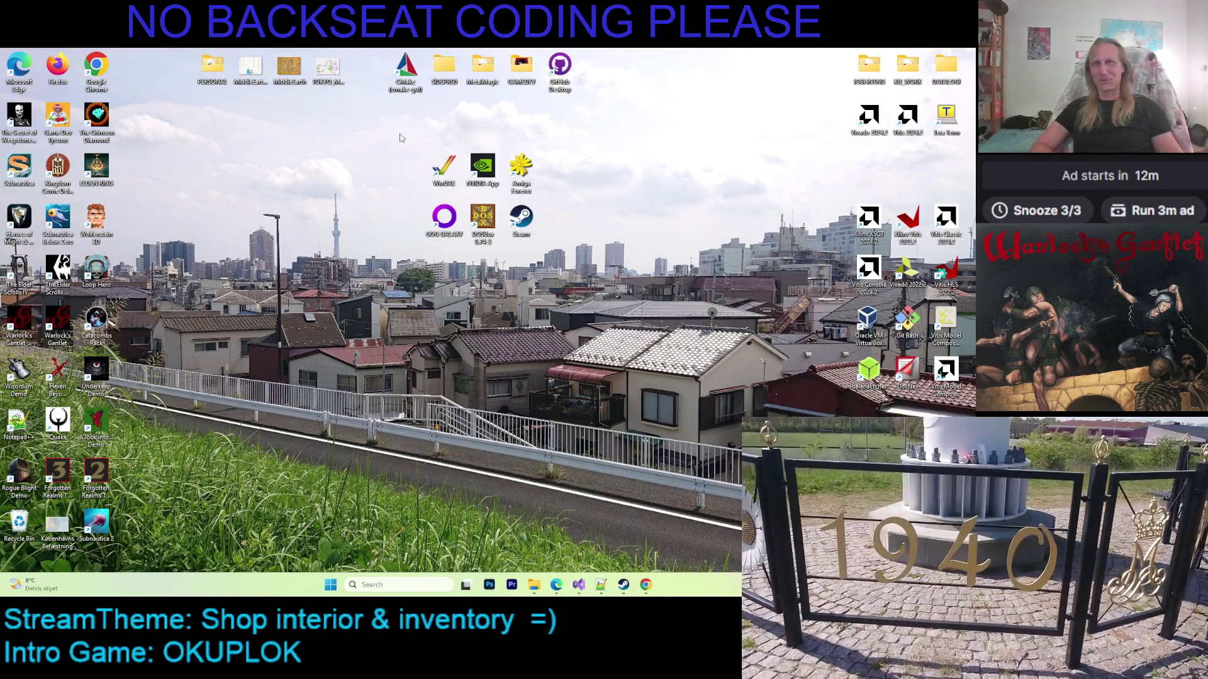
{"action": "mouse_move", "coordinate": [401, 138]}
{"action": "left_mouse_down"}
{"action": "mouse_move", "coordinate": [474, 242]}
{"action": "mouse_move", "coordinate": [681, 351]}
{"action": "left_mouse_up"}
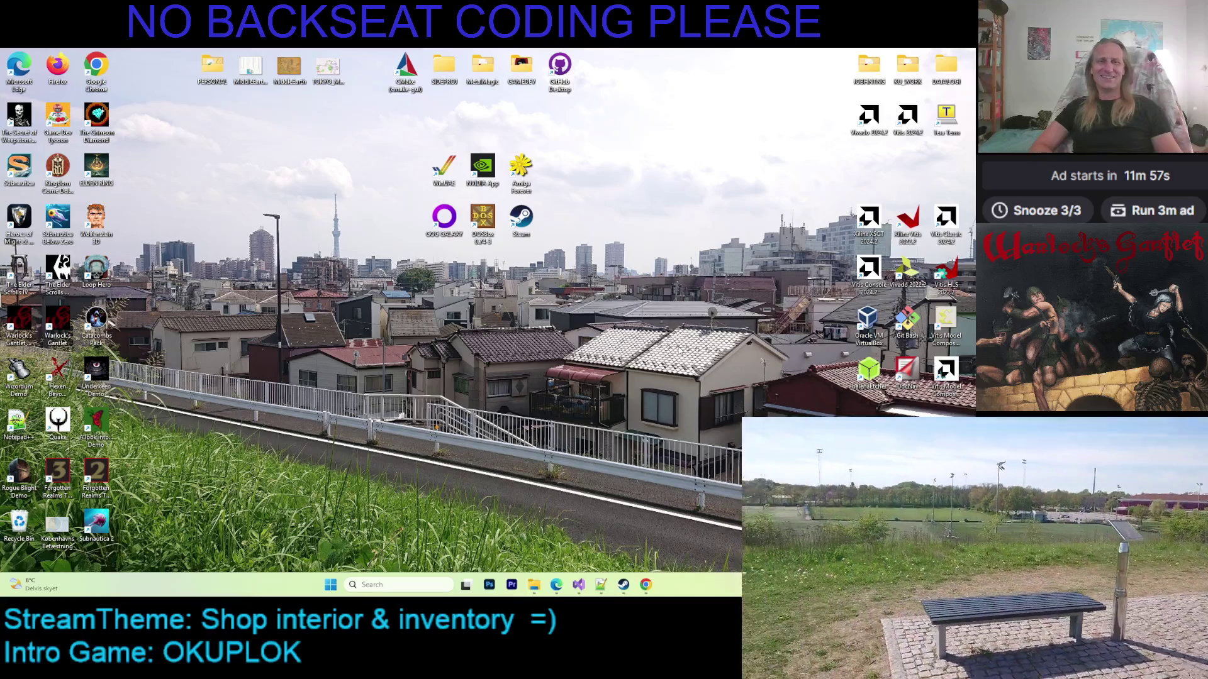